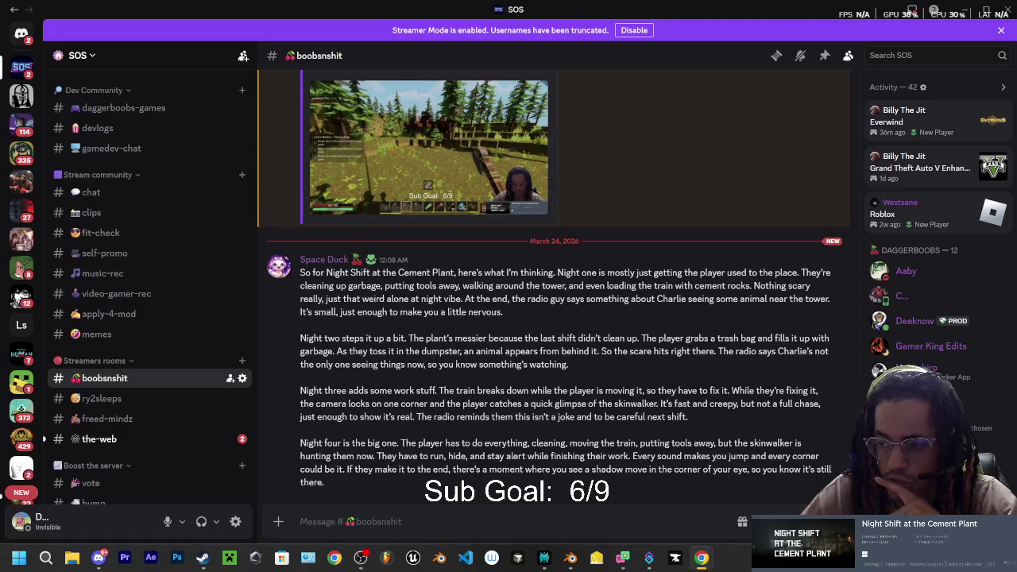
Step: Load the YouTube home page from the bookmark in a new, maximized Chrome window
{"action": "left_click", "coordinate": [701, 558]}
{"action": "left_click_drag", "start_coordinate": [444, 111], "coordinate": [331, 109]}
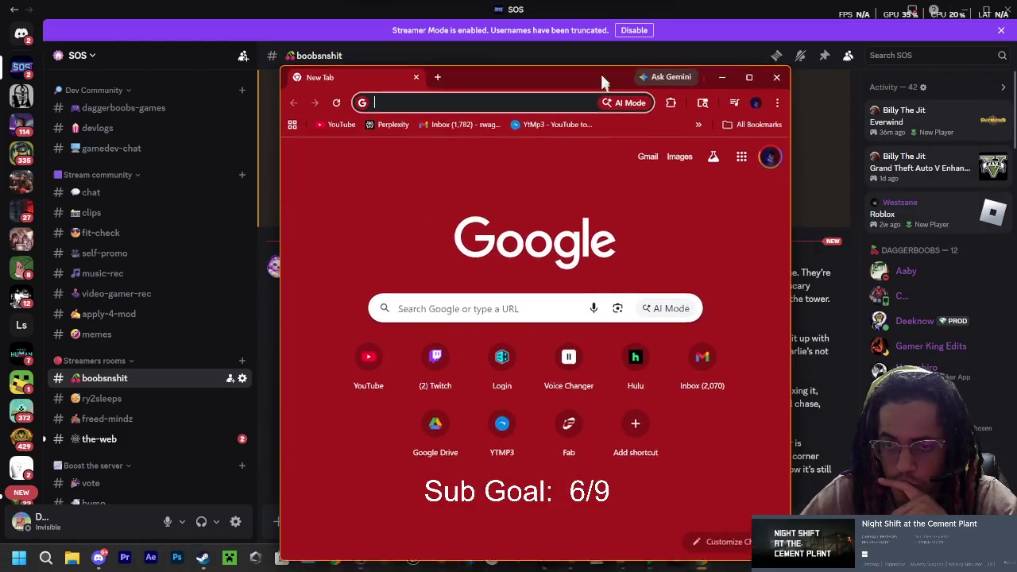
{"action": "left_click", "coordinate": [394, 97]}
{"action": "left_click", "coordinate": [326, 121]}
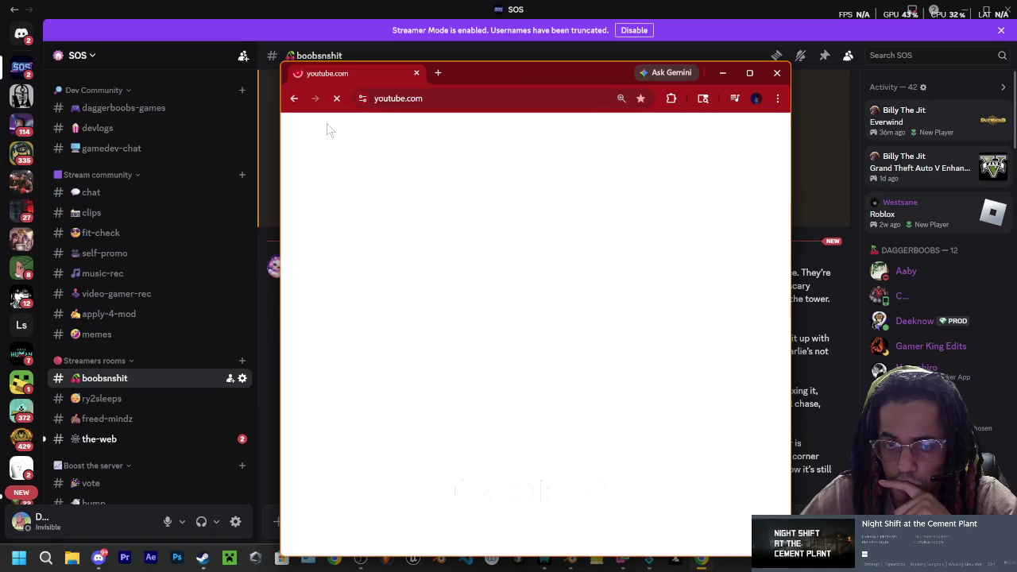
{"action": "left_click_drag", "start_coordinate": [559, 70], "coordinate": [548, 60]}
{"action": "left_click", "coordinate": [736, 64]}
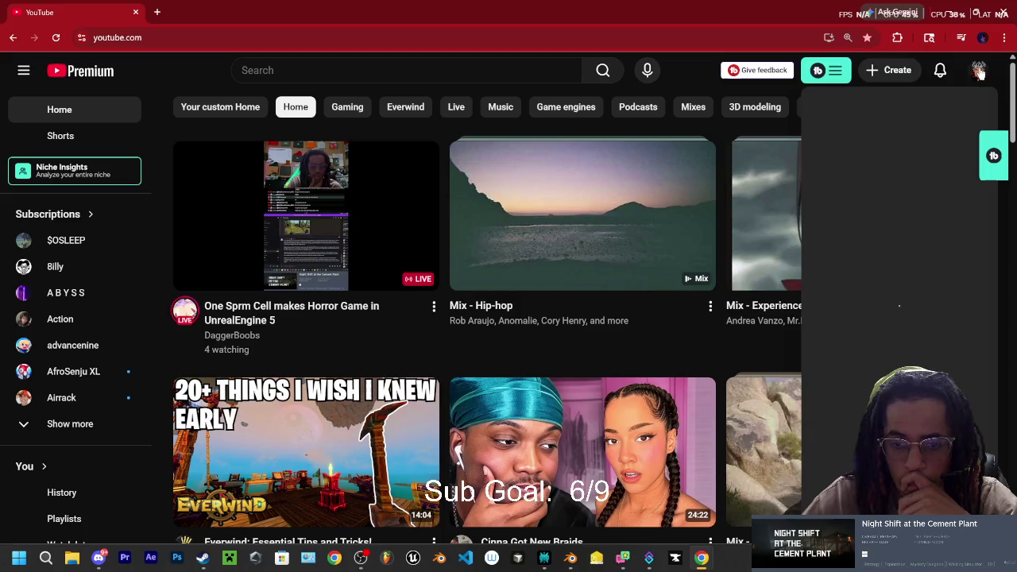
Step: Open the YouTube account menu, then switch back to Discord
{"action": "left_click", "coordinate": [978, 70]}
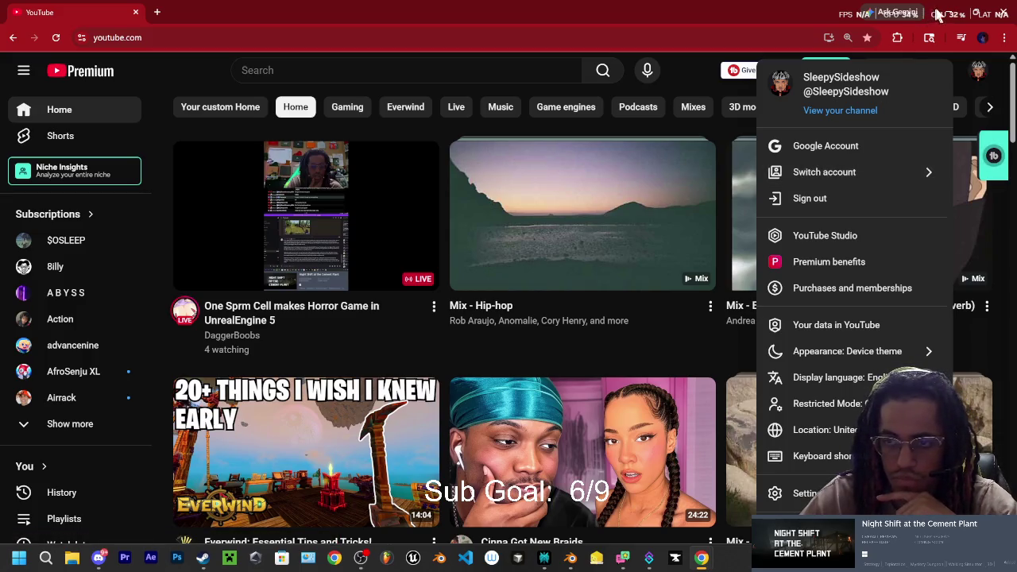
{"action": "key", "text": "alt+Tab"}
{"action": "left_click", "coordinate": [72, 558]}
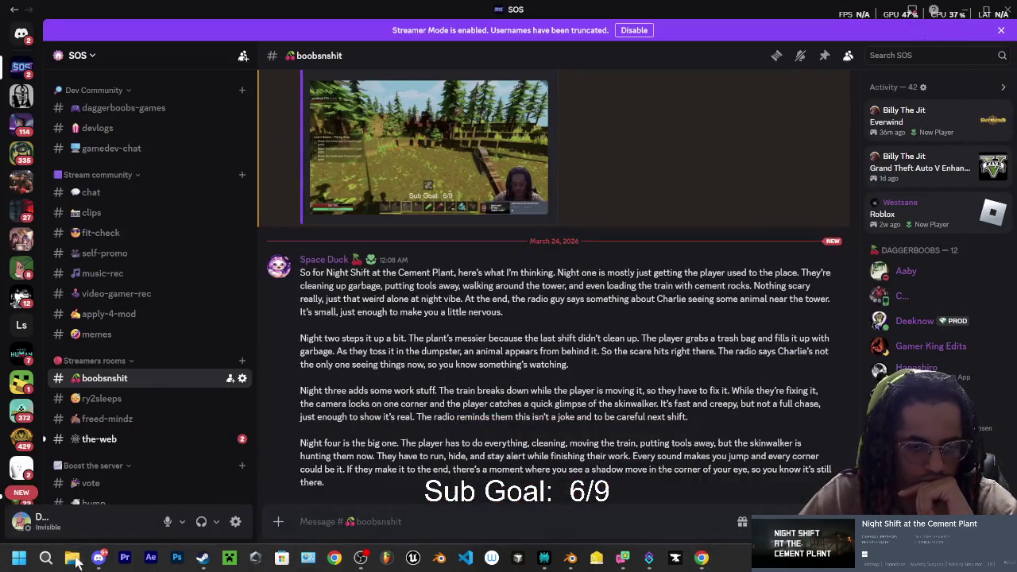
Step: Maximize File Explorer and browse Videos, then backround music, then Pictures
{"action": "left_click", "coordinate": [677, 50]}
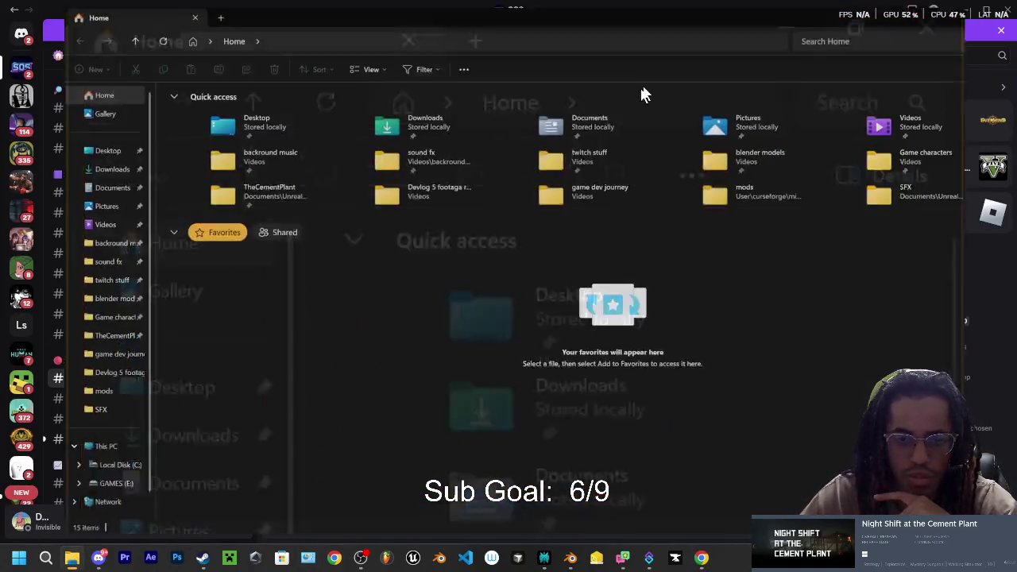
{"action": "left_click", "coordinate": [23, 227]}
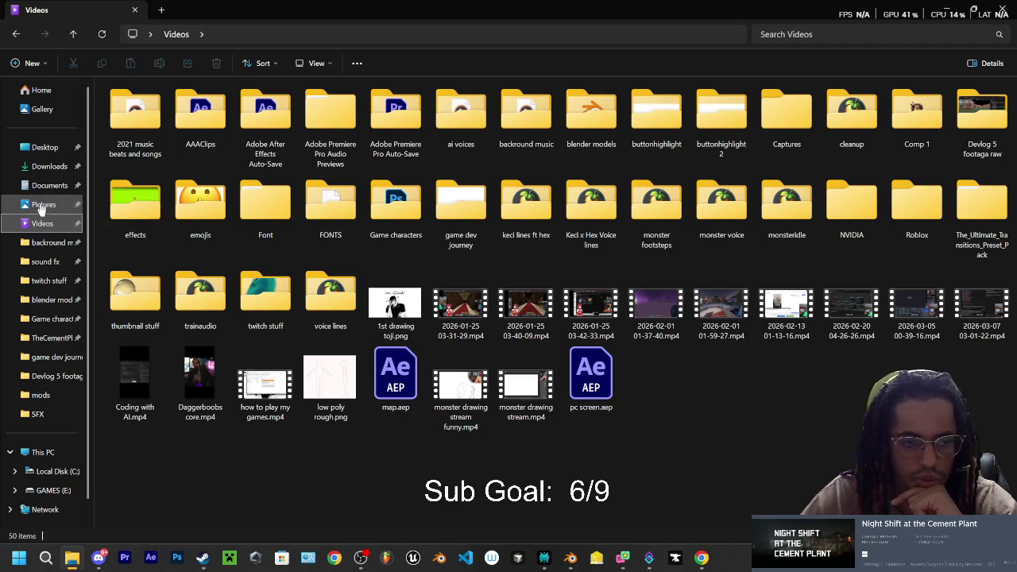
{"action": "left_click", "coordinate": [44, 246]}
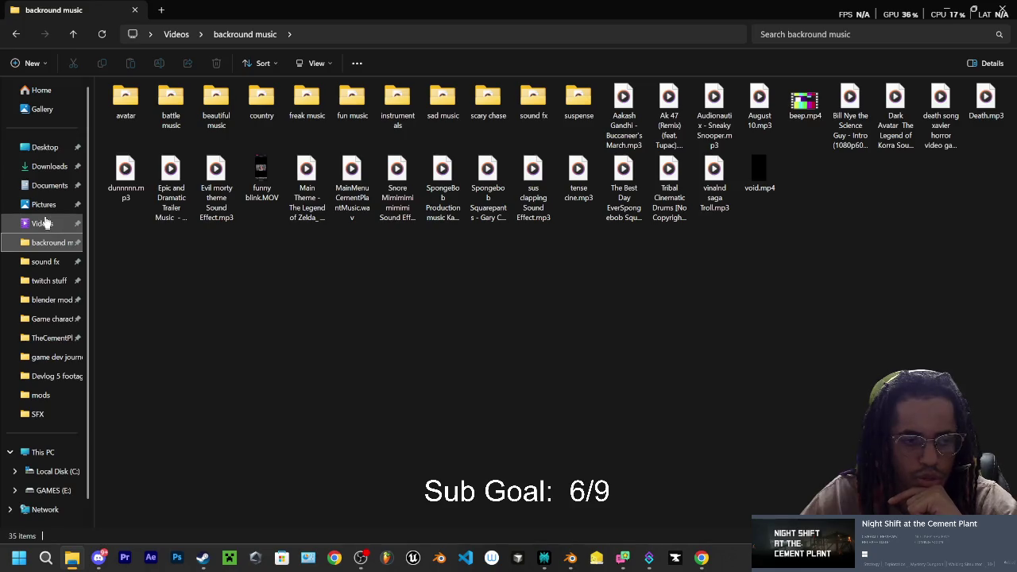
{"action": "left_click", "coordinate": [44, 204]}
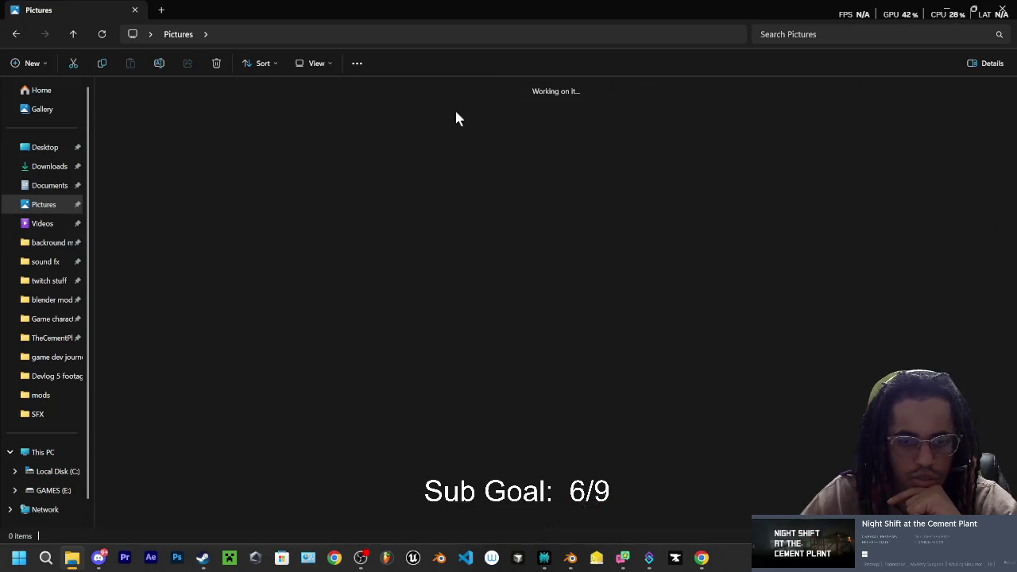
Step: Open Screenshot 2025-10-27 012625.png, the purple Right Back image, from the Screenshots folder
{"action": "double_click", "coordinate": [537, 259]}
{"action": "scroll", "coordinate": [507, 252], "scroll_direction": "down", "scroll_amount": 5}
{"action": "left_click", "coordinate": [135, 121]}
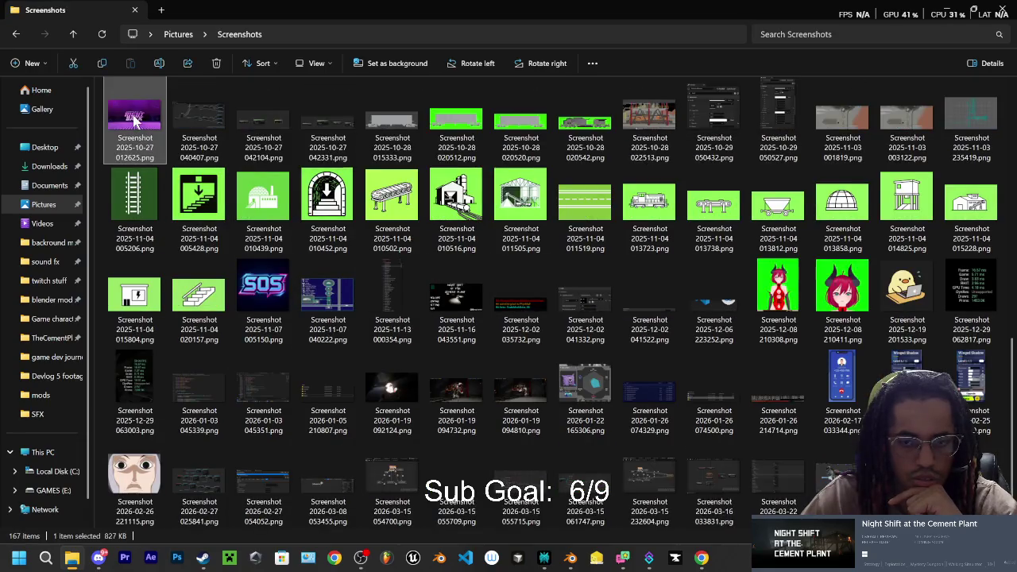
{"action": "double_click", "coordinate": [135, 121]}
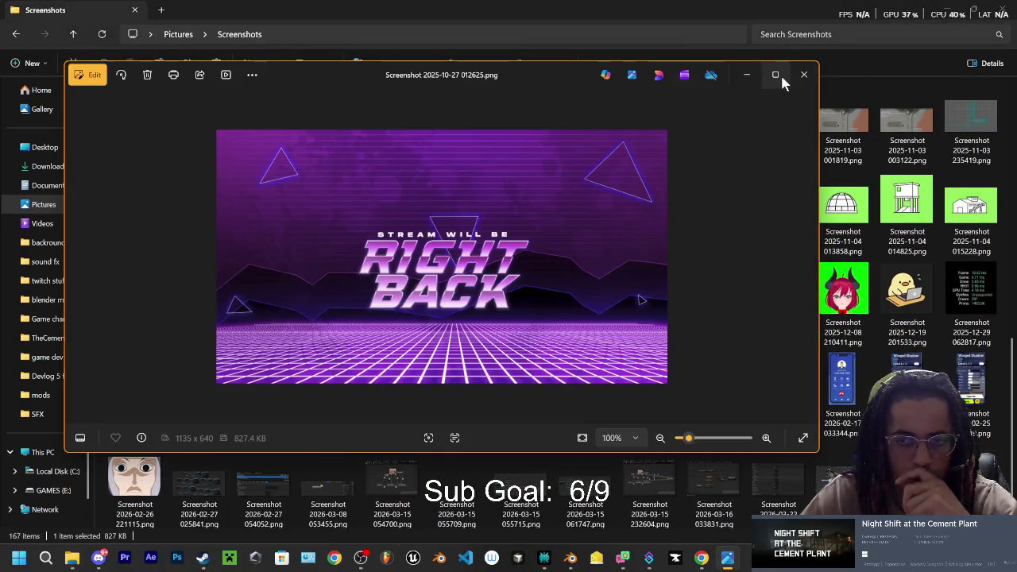
Step: Maximize and zoom the Right Back image in Photos, then return to YouTube in Chrome
{"action": "left_click", "coordinate": [782, 77]}
{"action": "scroll", "coordinate": [498, 288], "scroll_direction": "up", "scroll_amount": 5}
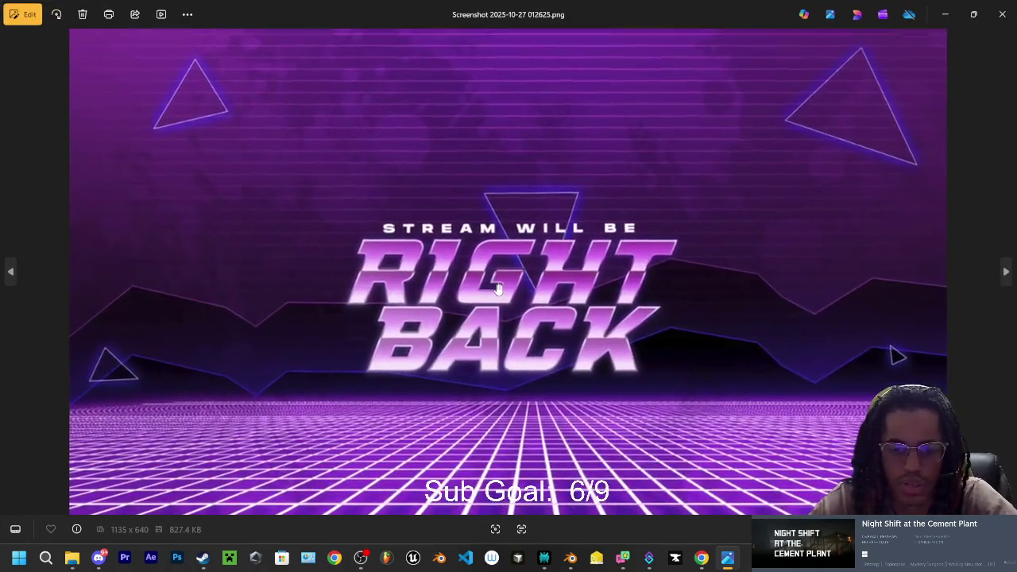
{"action": "mouse_move", "coordinate": [701, 564]}
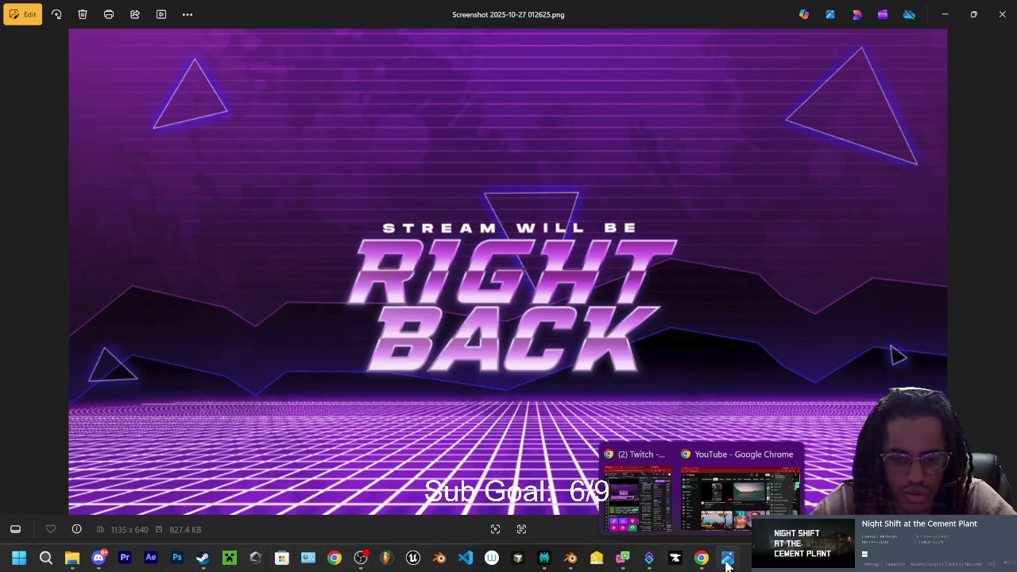
{"action": "left_click", "coordinate": [732, 458]}
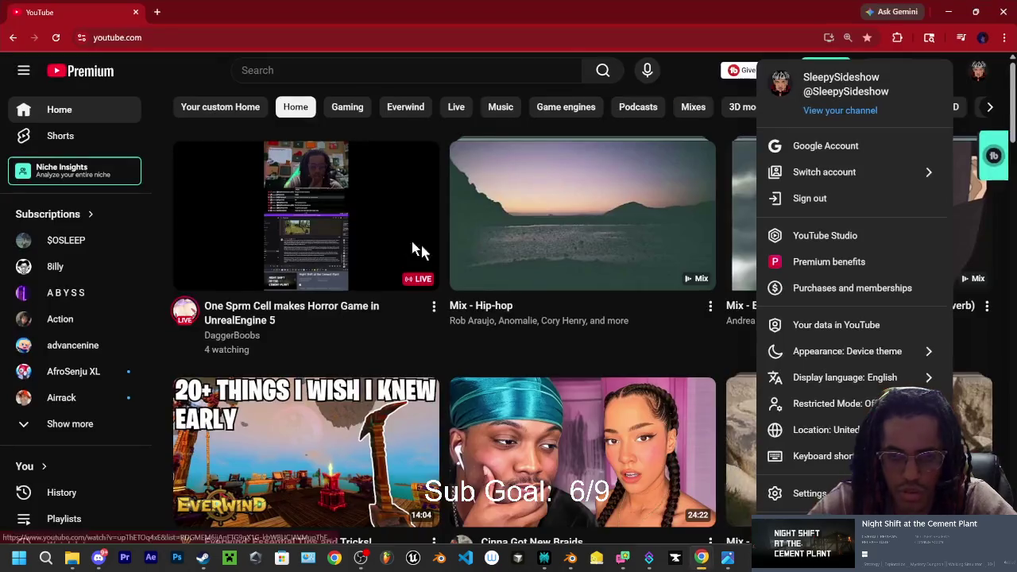
Step: Close the account menu and open the Liked videos playlist
{"action": "left_click", "coordinate": [188, 72]}
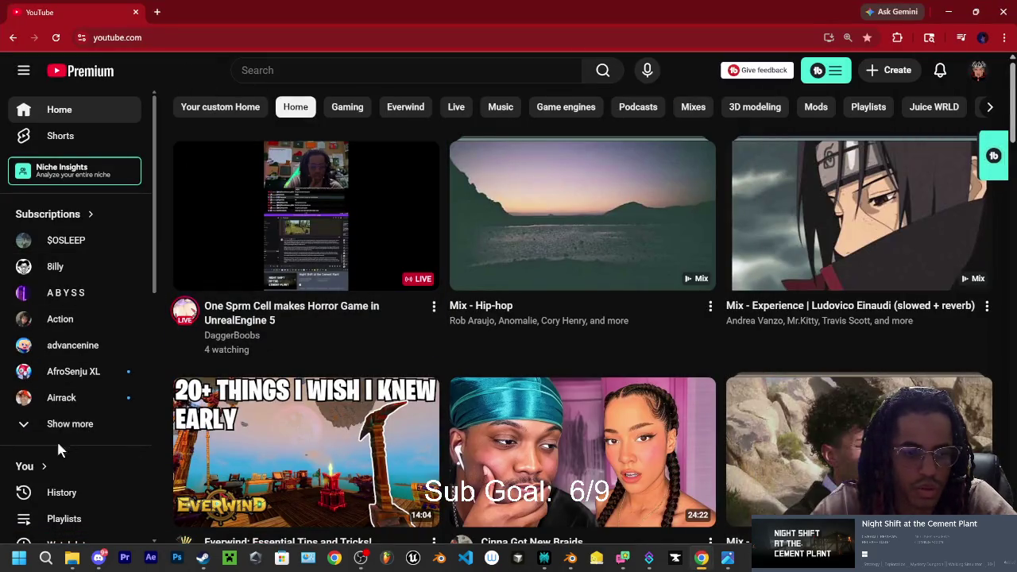
{"action": "scroll", "coordinate": [64, 438], "scroll_direction": "down", "scroll_amount": 1}
{"action": "scroll", "coordinate": [62, 433], "scroll_direction": "down", "scroll_amount": 1}
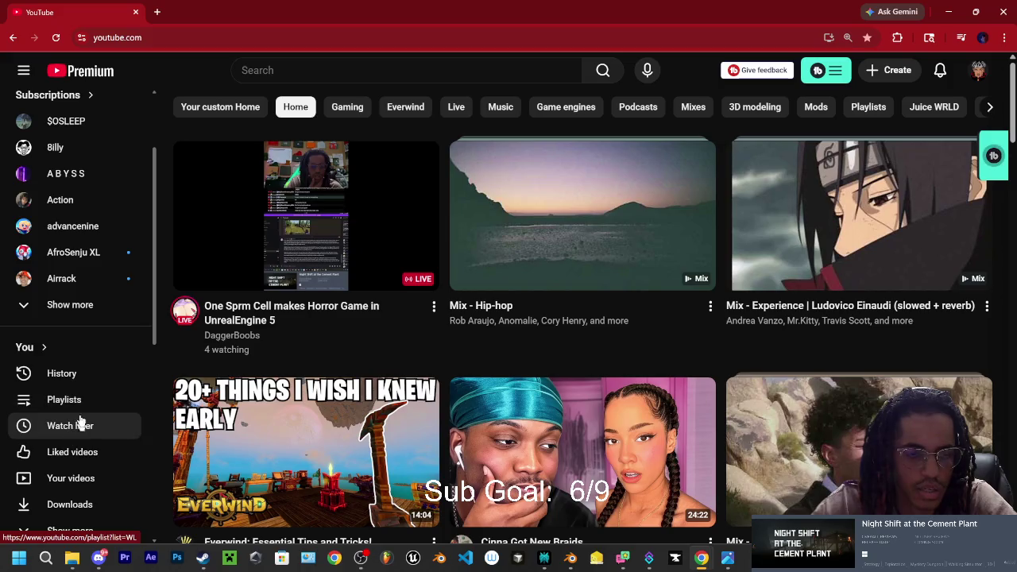
{"action": "left_click", "coordinate": [63, 457]}
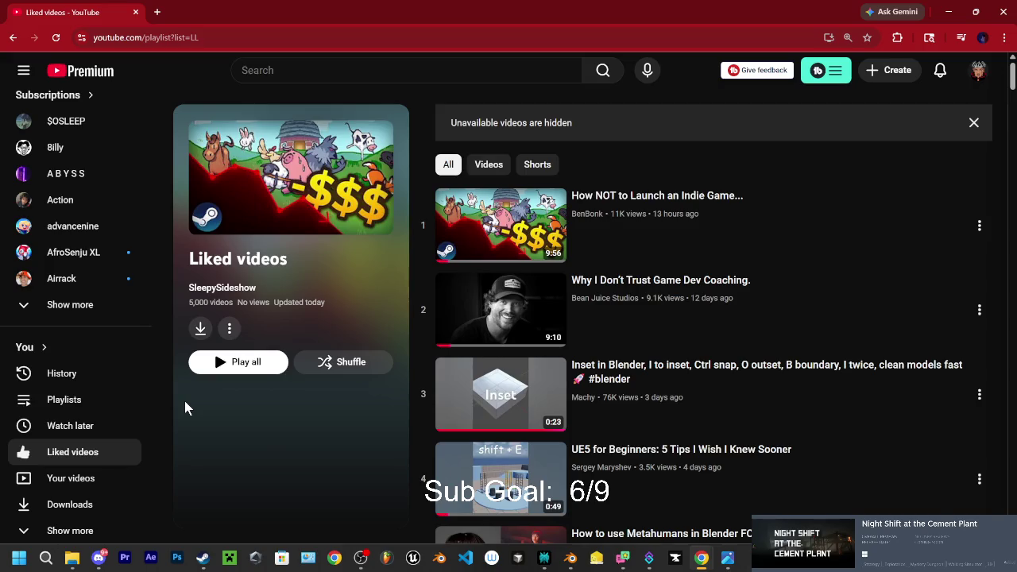
Step: Scroll down the Liked videos list and play video number 43
{"action": "scroll", "coordinate": [539, 236], "scroll_direction": "down", "scroll_amount": 1}
{"action": "scroll", "coordinate": [539, 236], "scroll_direction": "up", "scroll_amount": 1}
{"action": "scroll", "coordinate": [537, 237], "scroll_direction": "down", "scroll_amount": 7}
{"action": "scroll", "coordinate": [511, 261], "scroll_direction": "down", "scroll_amount": 3}
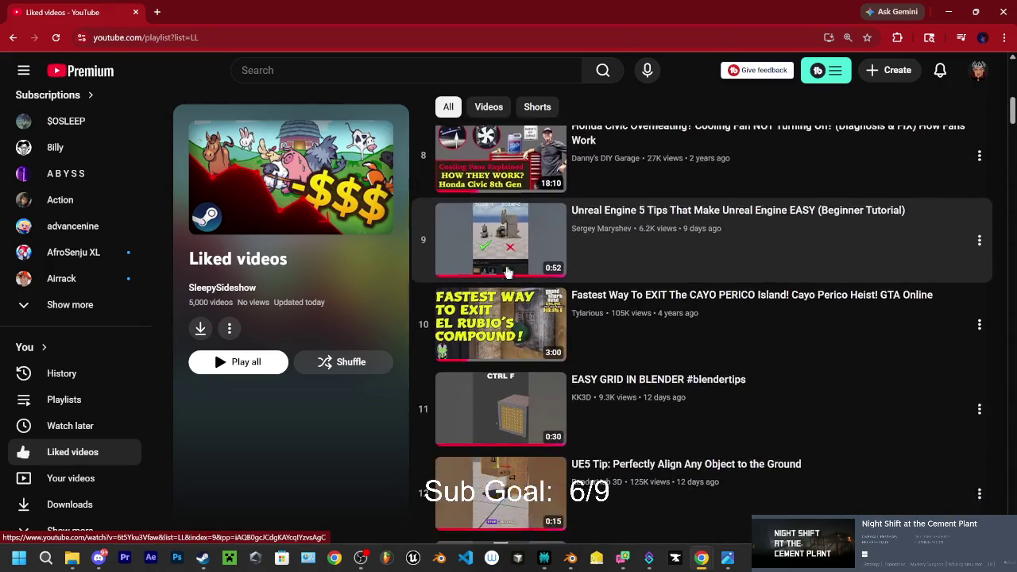
{"action": "scroll", "coordinate": [512, 249], "scroll_direction": "down", "scroll_amount": 10}
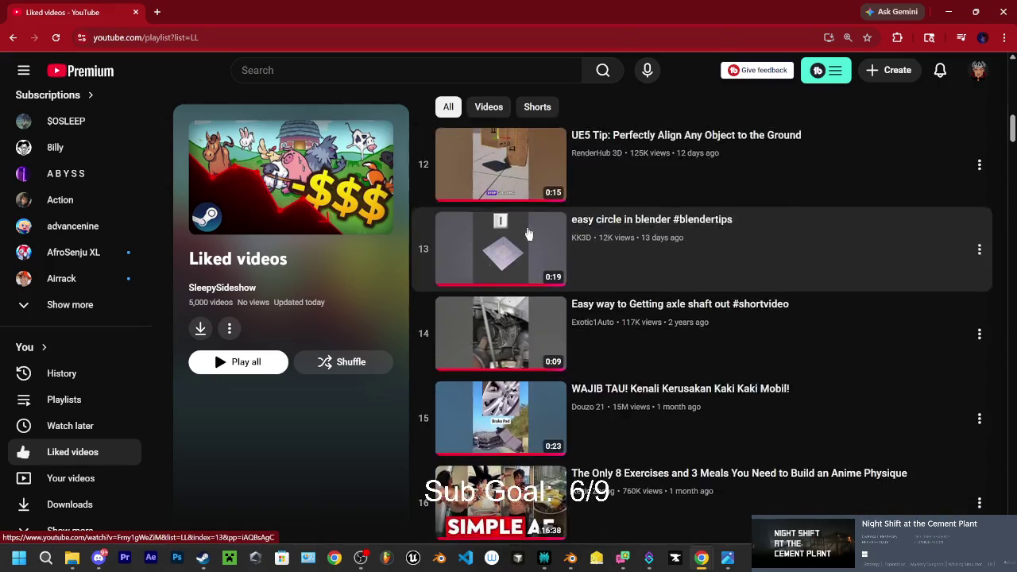
{"action": "scroll", "coordinate": [504, 248], "scroll_direction": "down", "scroll_amount": 10}
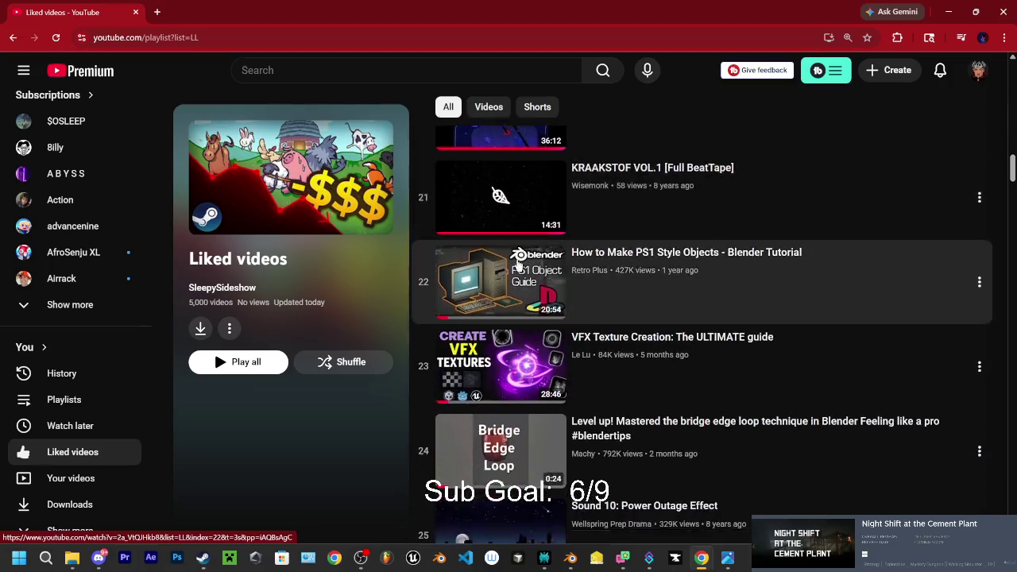
{"action": "scroll", "coordinate": [520, 254], "scroll_direction": "down", "scroll_amount": 5}
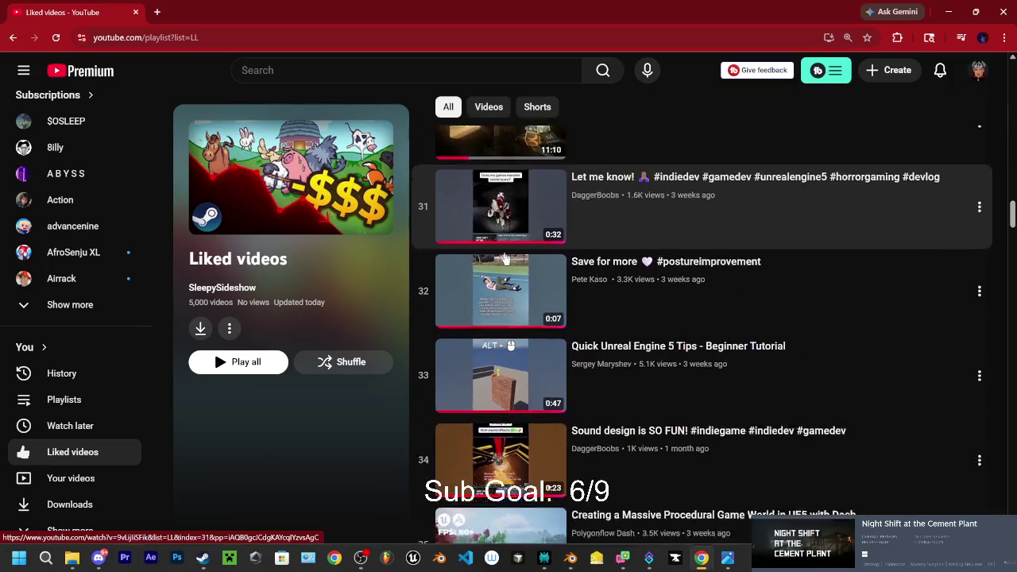
{"action": "scroll", "coordinate": [532, 248], "scroll_direction": "down", "scroll_amount": 8}
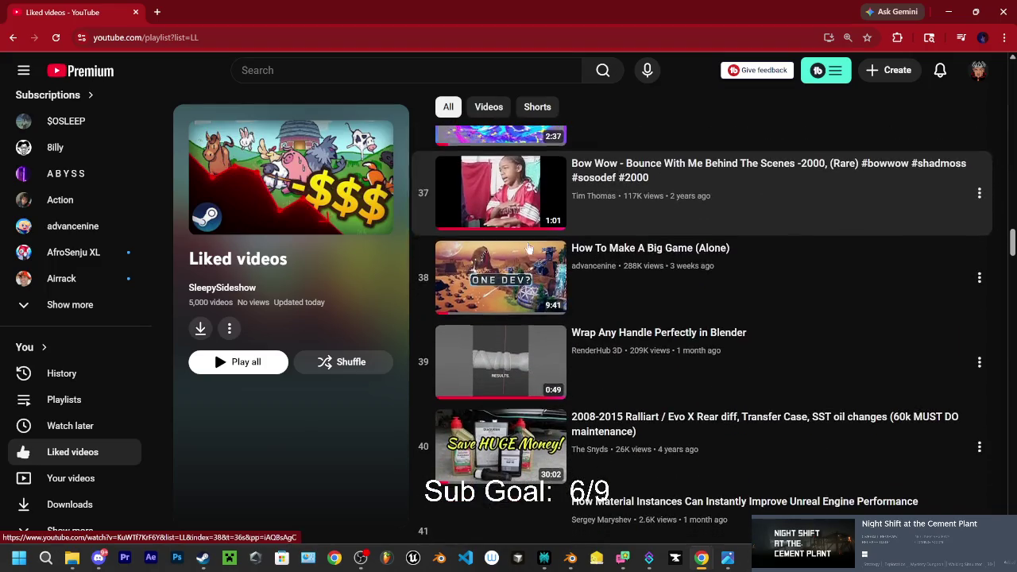
{"action": "left_click", "coordinate": [505, 338]}
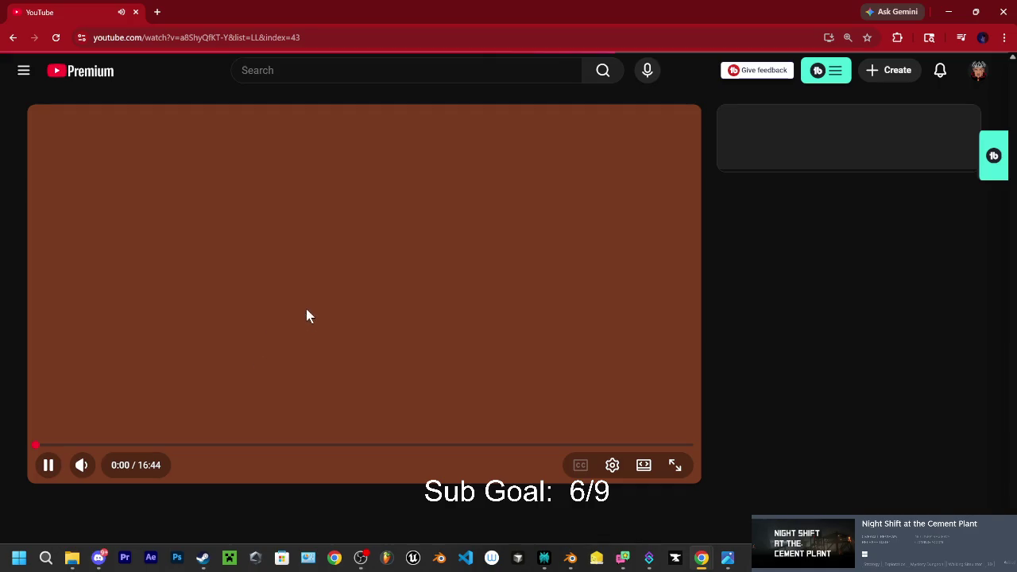
Step: Expand the video description to view the tracklist
{"action": "scroll", "coordinate": [291, 442], "scroll_direction": "down", "scroll_amount": 1}
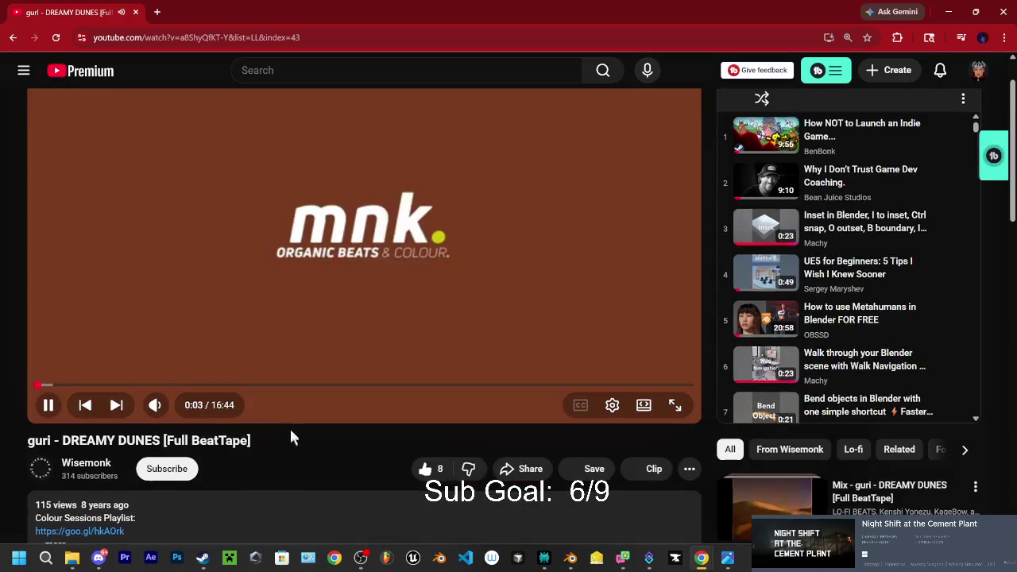
{"action": "scroll", "coordinate": [291, 438], "scroll_direction": "down", "scroll_amount": 2}
{"action": "left_click", "coordinate": [56, 366]}
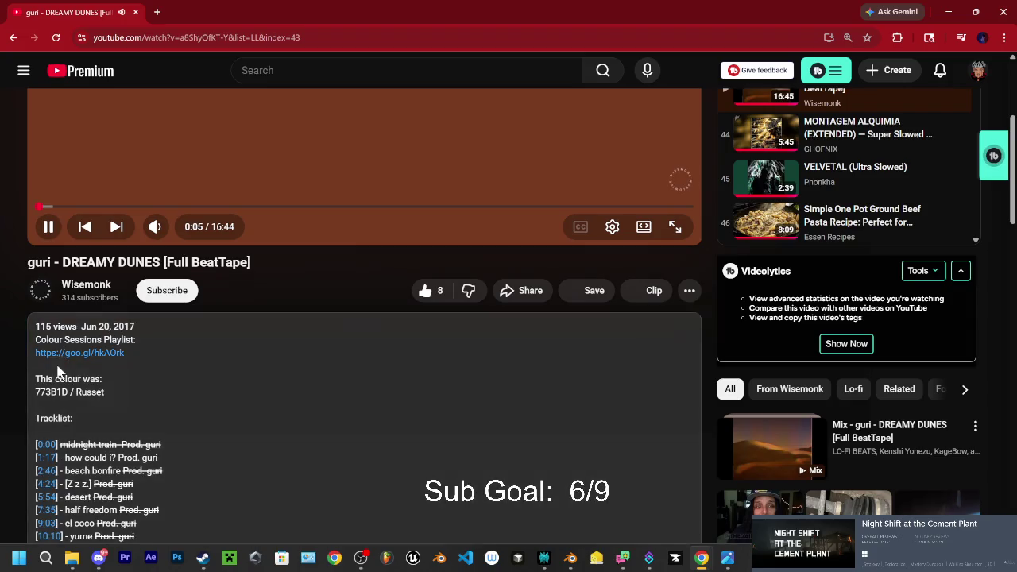
{"action": "scroll", "coordinate": [154, 310], "scroll_direction": "down", "scroll_amount": 1}
Step: Start the Full BeatTapes playlist from the Wisemonk channel's Playlists tab
{"action": "left_click", "coordinate": [95, 228]}
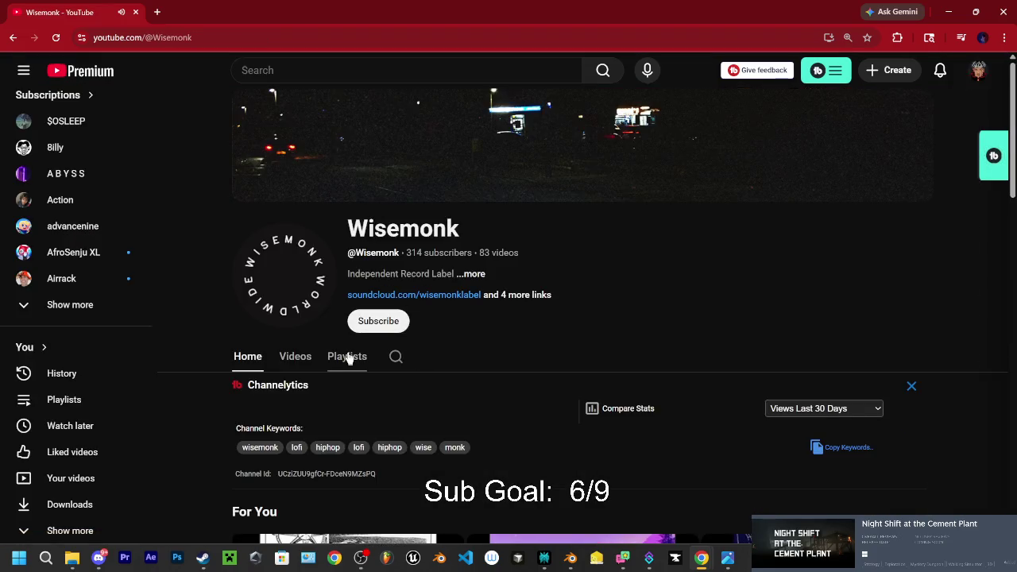
{"action": "left_click", "coordinate": [358, 357]}
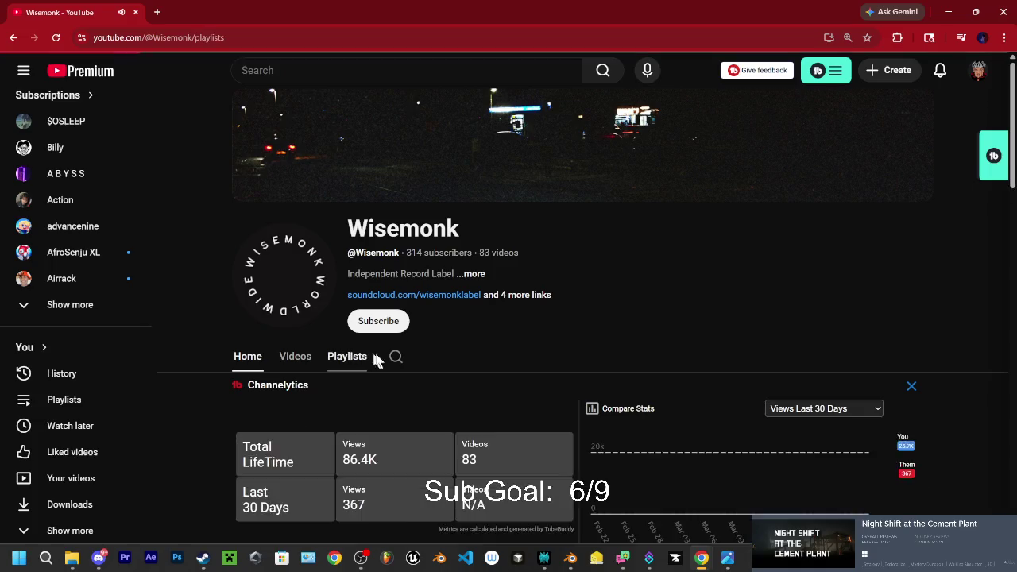
{"action": "scroll", "coordinate": [580, 441], "scroll_direction": "down", "scroll_amount": 1}
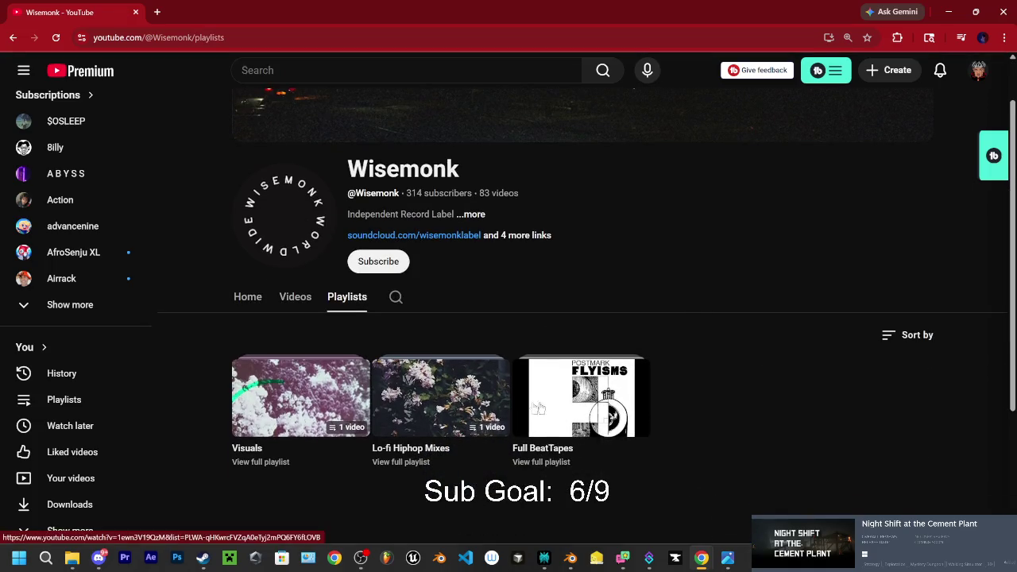
{"action": "left_click", "coordinate": [573, 393]}
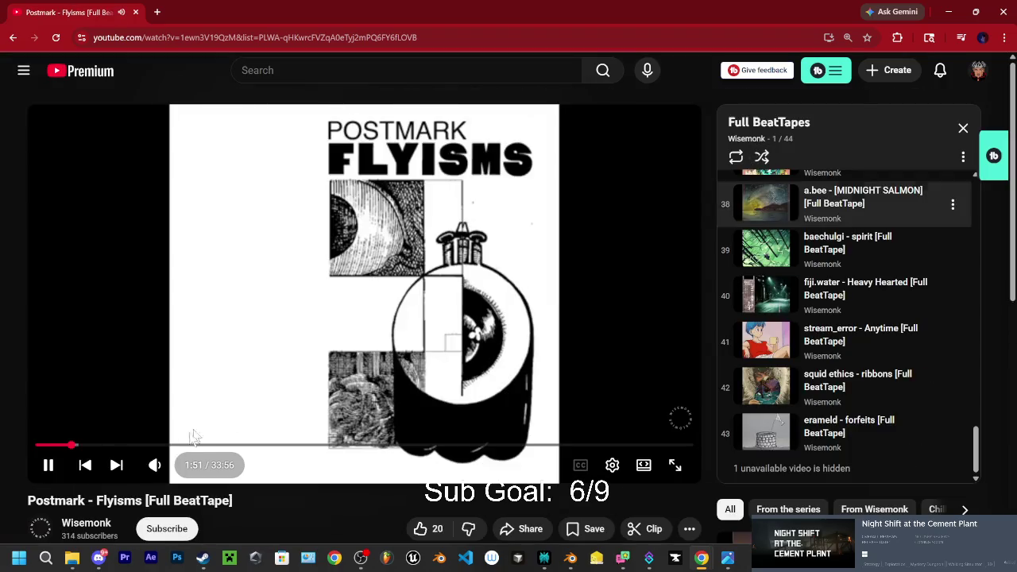
Step: Turn shuffle on, skip to another beat tape, and bring the Right Back image up in Photos
{"action": "left_click", "coordinate": [763, 158]}
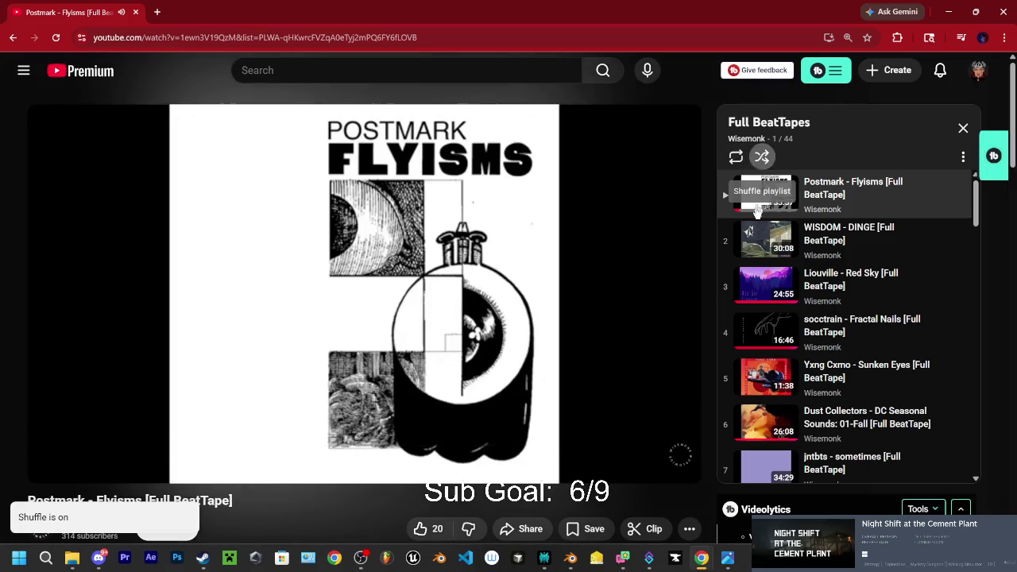
{"action": "left_click", "coordinate": [762, 157]}
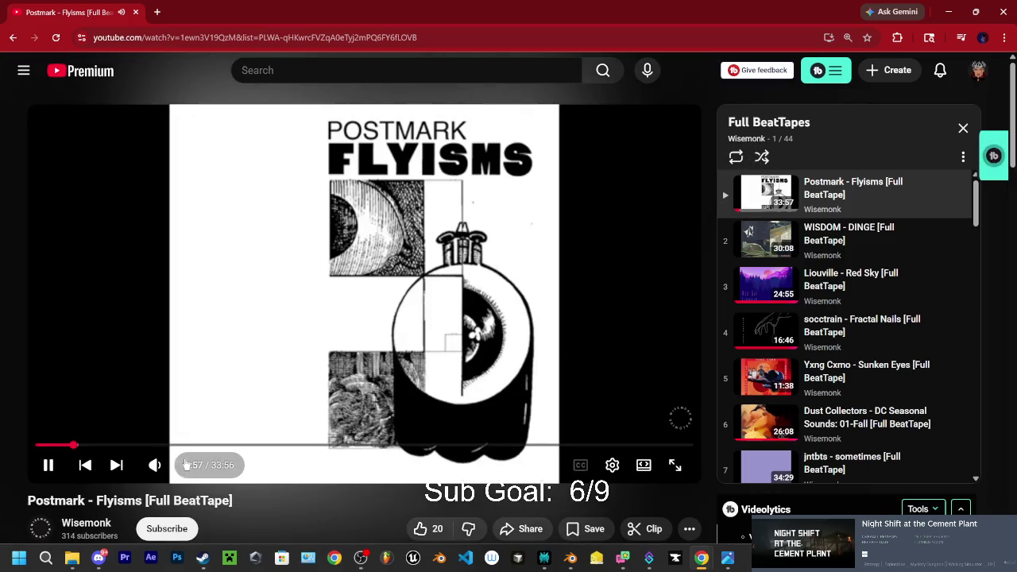
{"action": "left_click", "coordinate": [118, 465]}
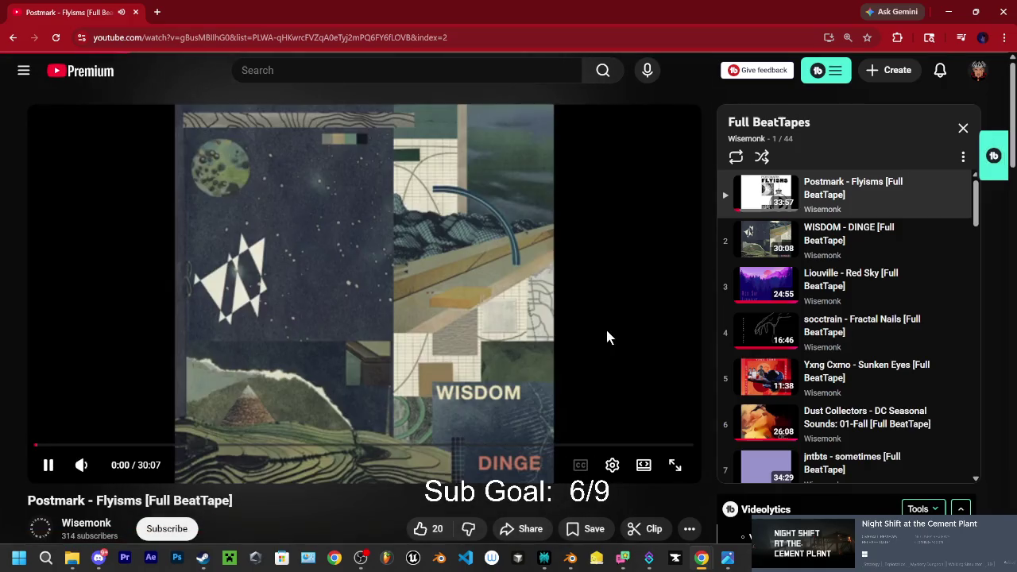
{"action": "left_click", "coordinate": [762, 158]}
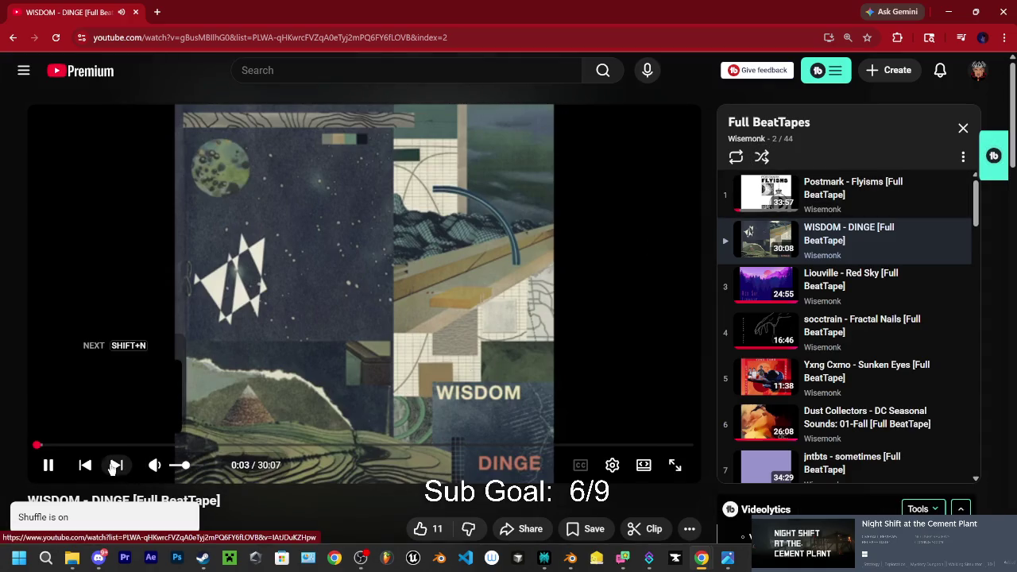
{"action": "left_click", "coordinate": [116, 466]}
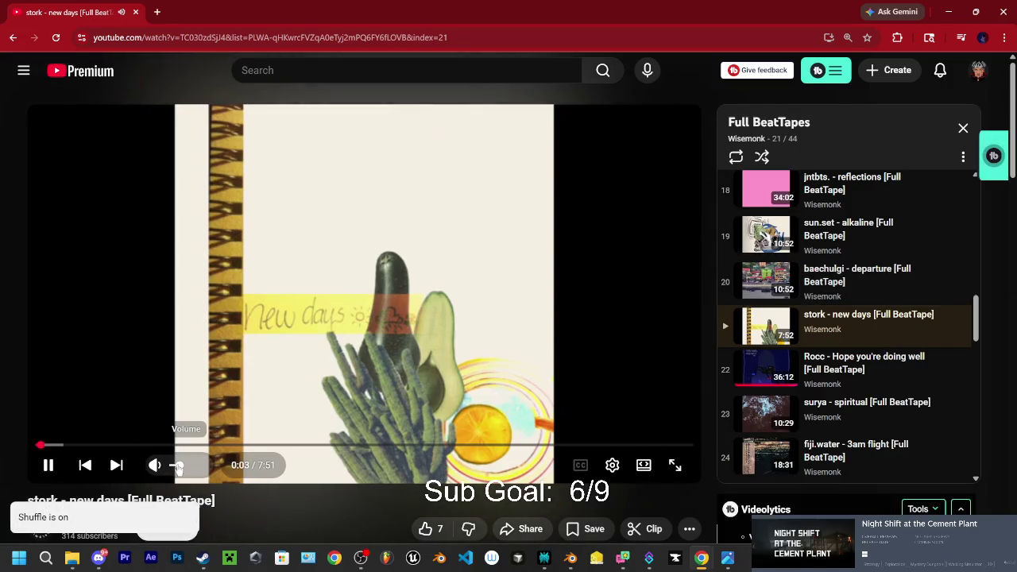
{"action": "left_click", "coordinate": [728, 558]}
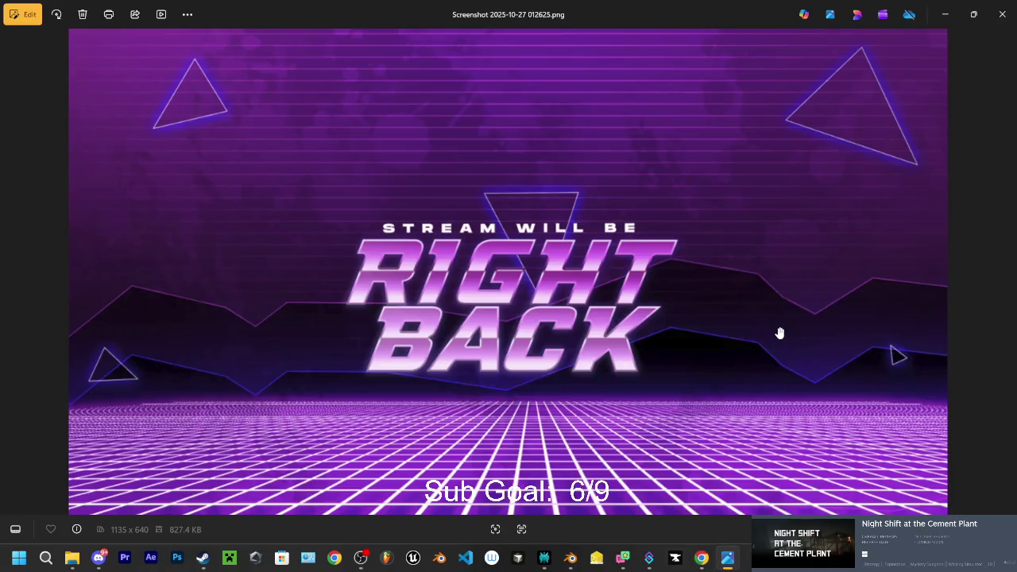
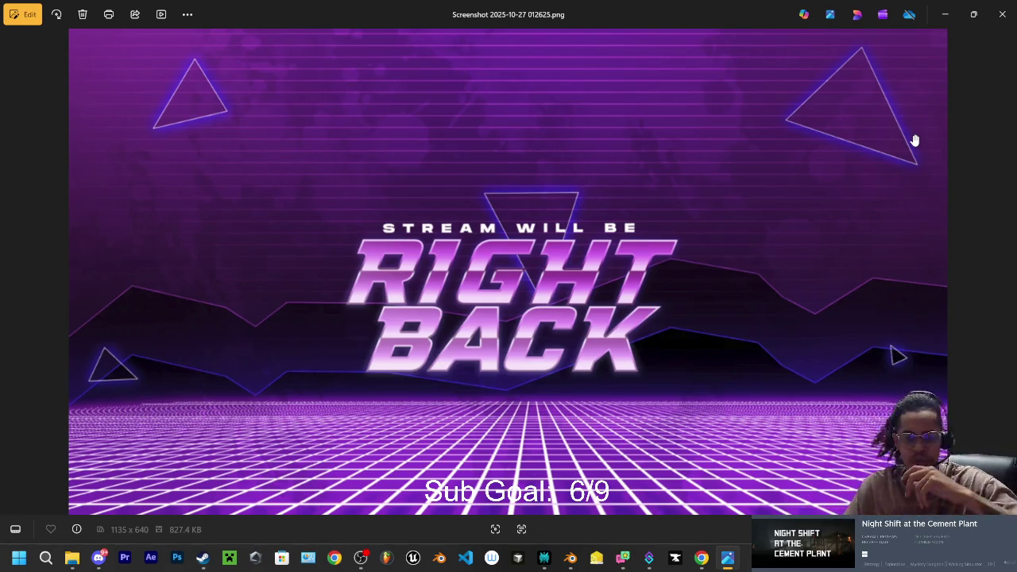
Step: Close the screenshot viewer and the Screenshots folder window, and minimize the YouTube browser
{"action": "left_click", "coordinate": [1002, 13]}
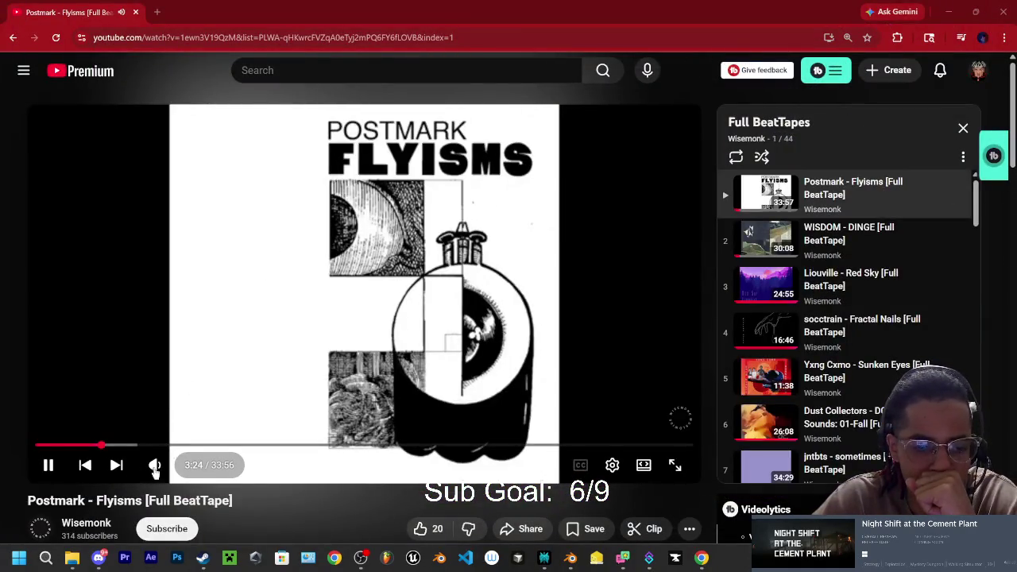
{"action": "mouse_move", "coordinate": [174, 469]}
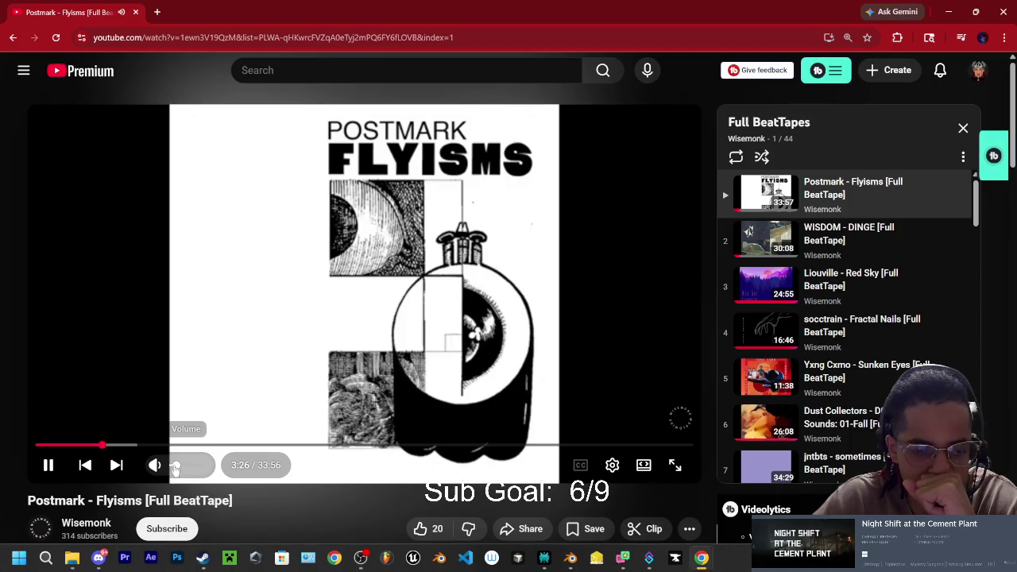
{"action": "left_click", "coordinate": [950, 15]}
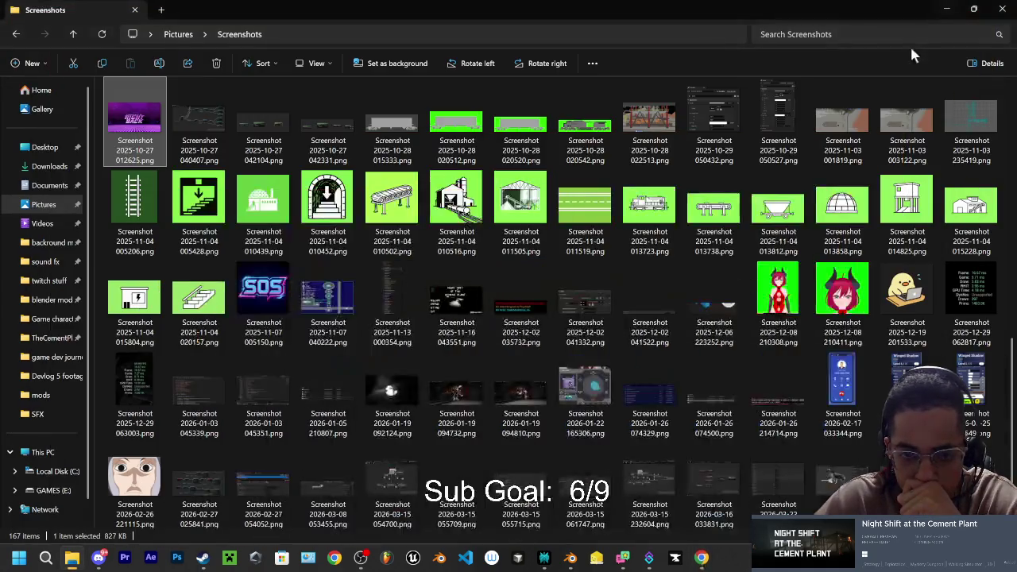
{"action": "left_click", "coordinate": [1008, 10]}
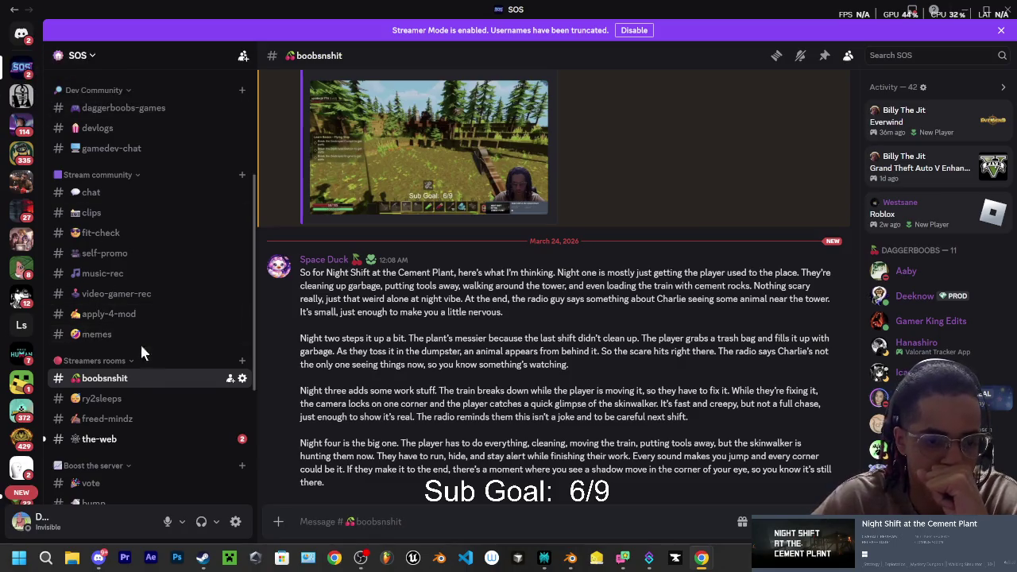
Step: Check the the-web Discord channel, go back to the earlier conversation, then minimize Discord
{"action": "left_click", "coordinate": [131, 439]}
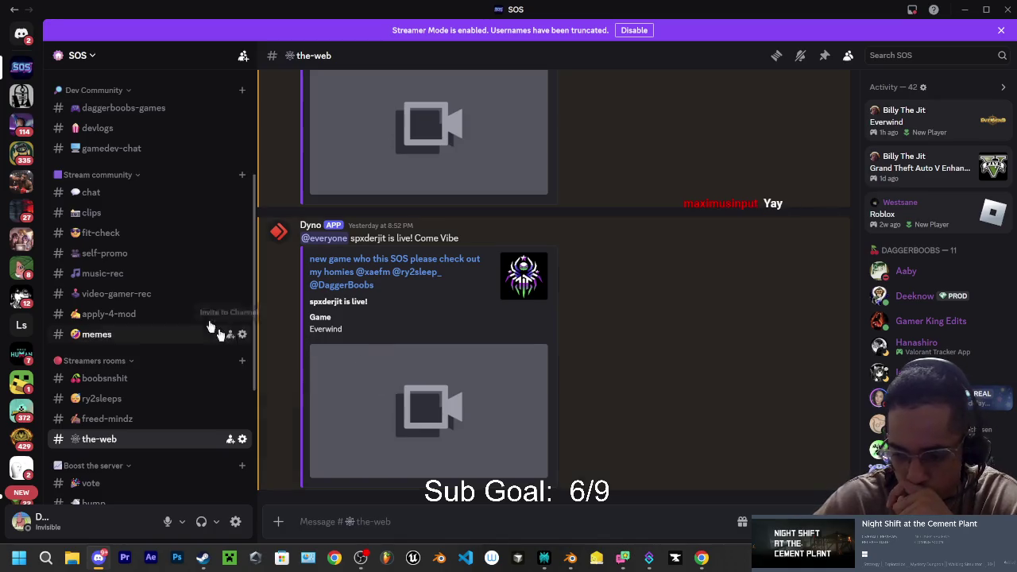
{"action": "left_click", "coordinate": [111, 380]}
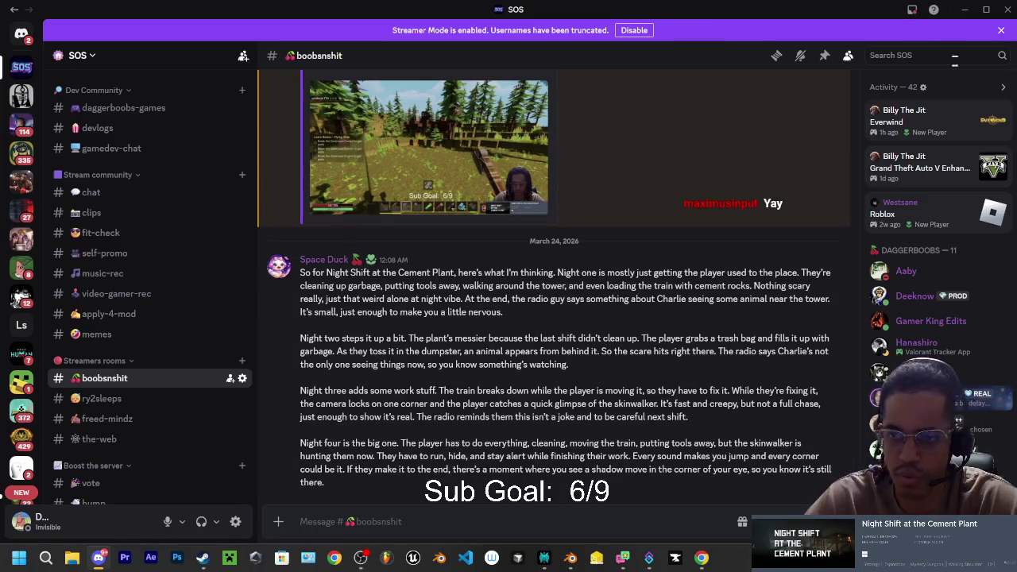
{"action": "left_click", "coordinate": [966, 11]}
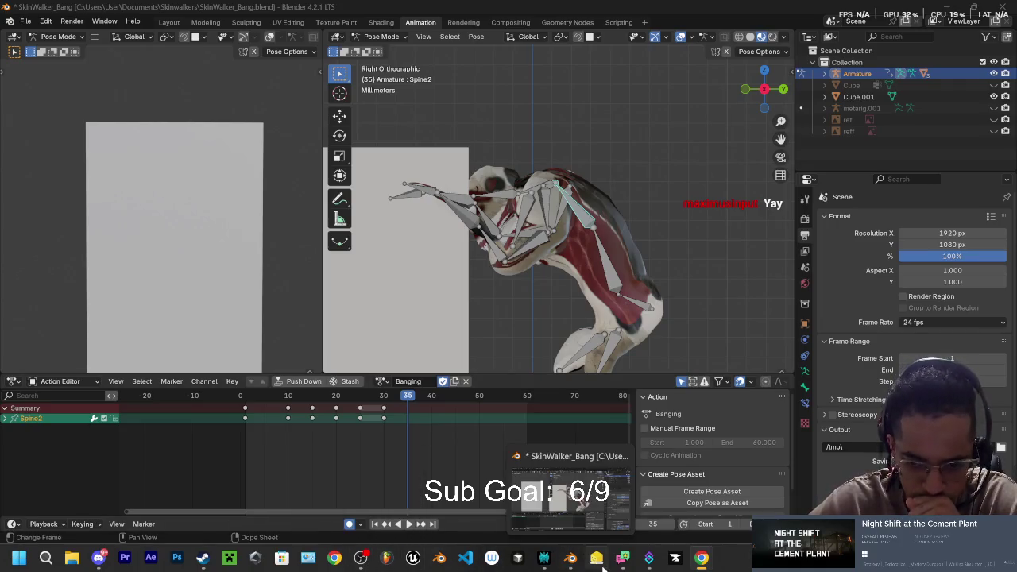
Step: Pause the YouTube music in Chrome and minimize the browser to return to Blender
{"action": "mouse_move", "coordinate": [549, 563]}
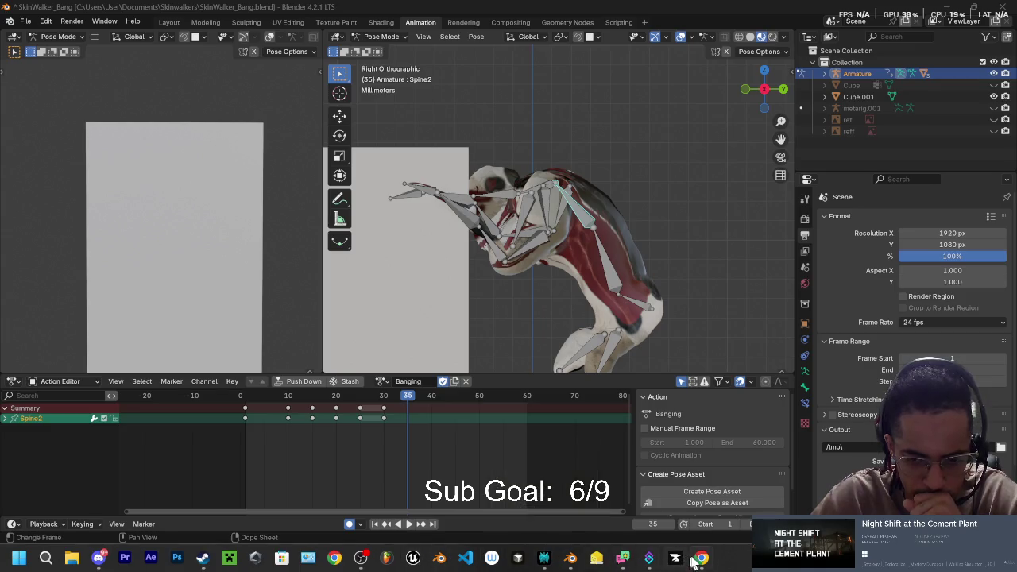
{"action": "mouse_move", "coordinate": [702, 558]}
{"action": "left_click", "coordinate": [743, 497]}
{"action": "left_click", "coordinate": [447, 349]}
{"action": "left_click", "coordinate": [949, 11]}
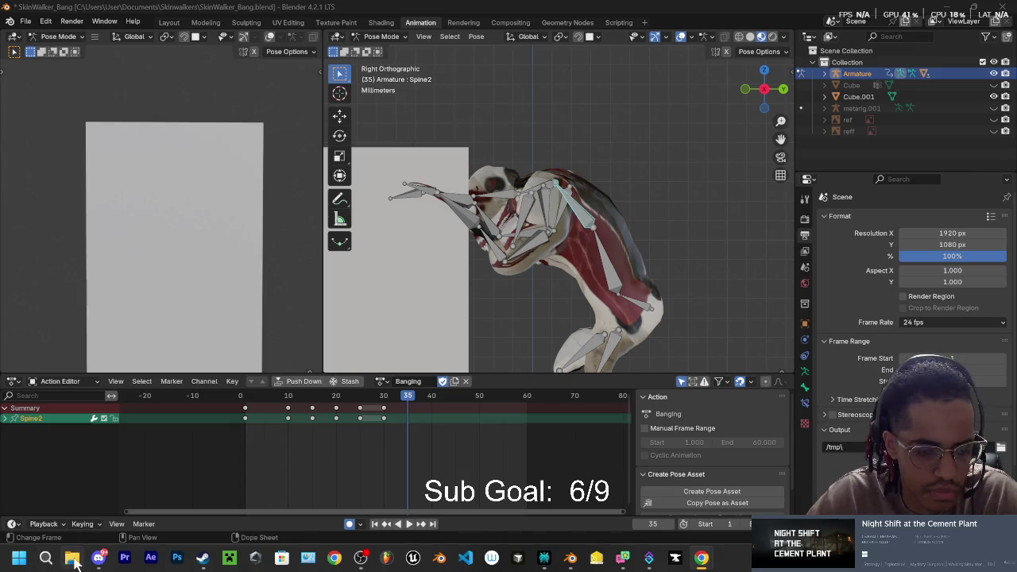
{"action": "left_click", "coordinate": [70, 558]}
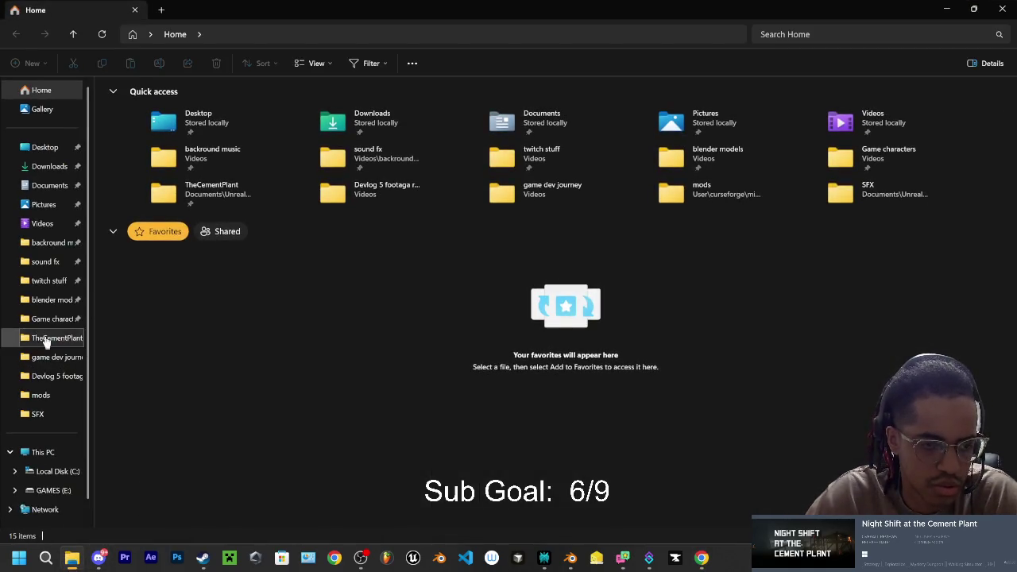
Step: Launch TheCementPlant.uproject in Unreal from its project folder, then minimize File Explorer
{"action": "left_click", "coordinate": [45, 340]}
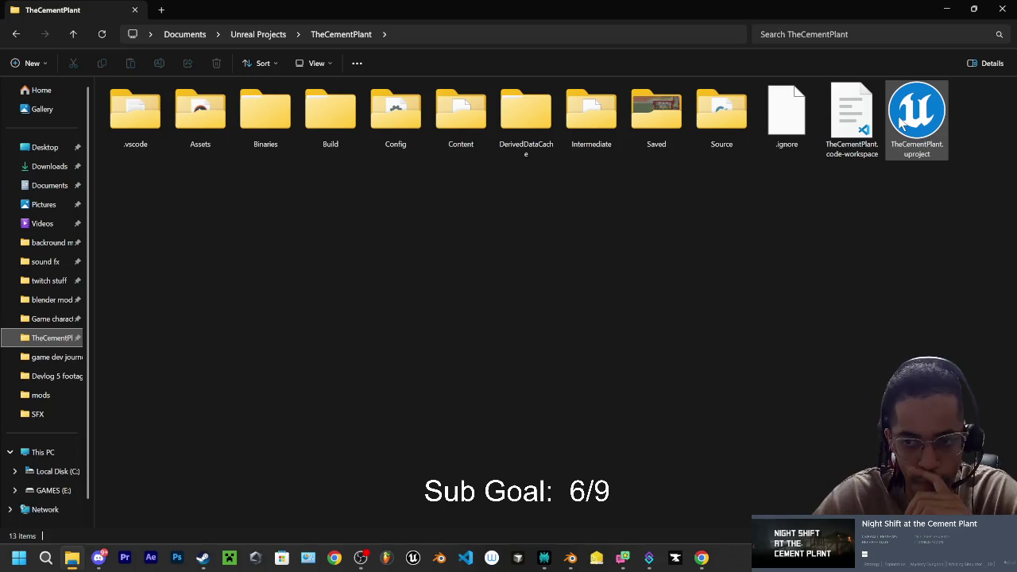
{"action": "left_click", "coordinate": [903, 121]}
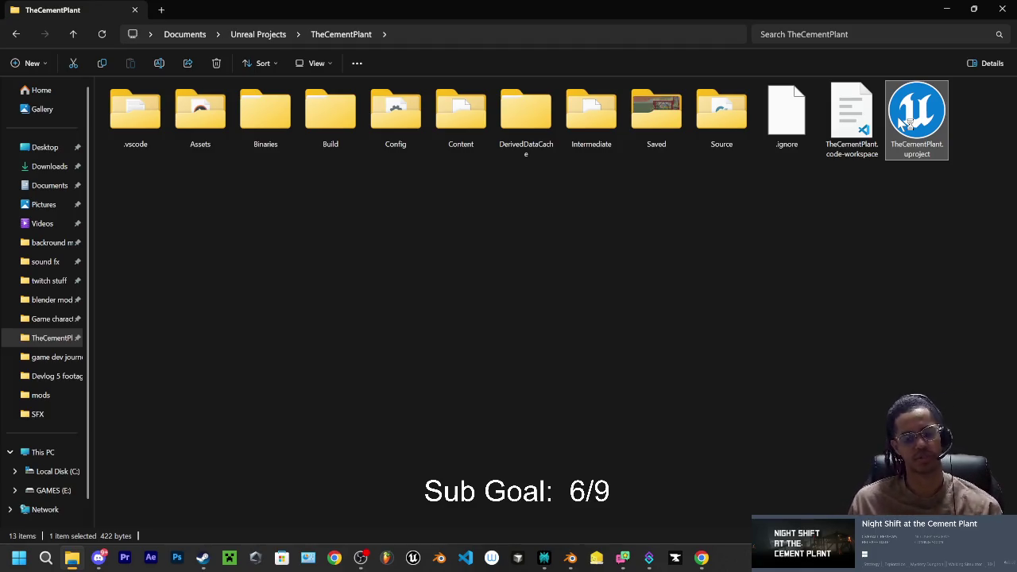
{"action": "double_click", "coordinate": [904, 121]}
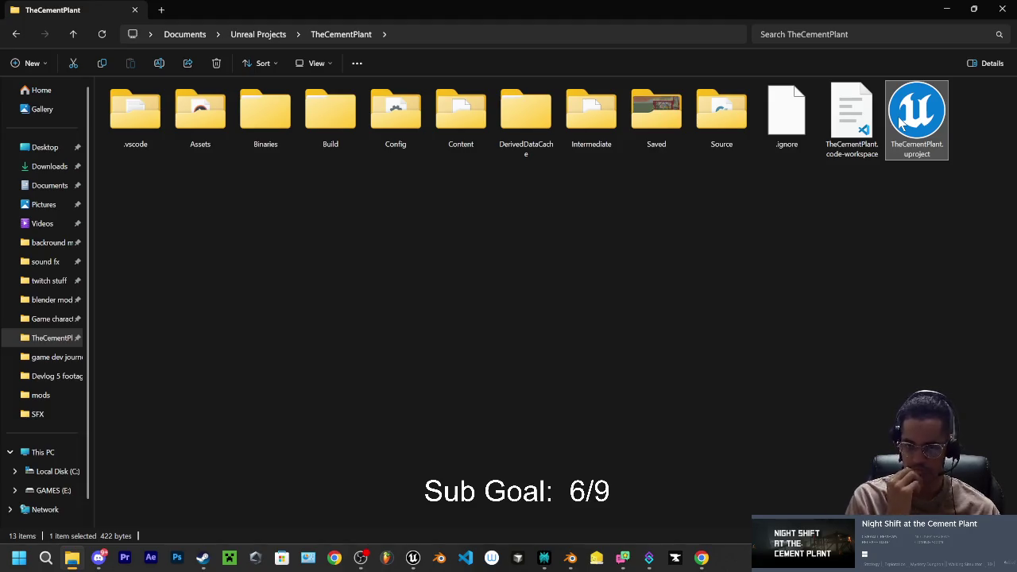
{"action": "left_click", "coordinate": [946, 11]}
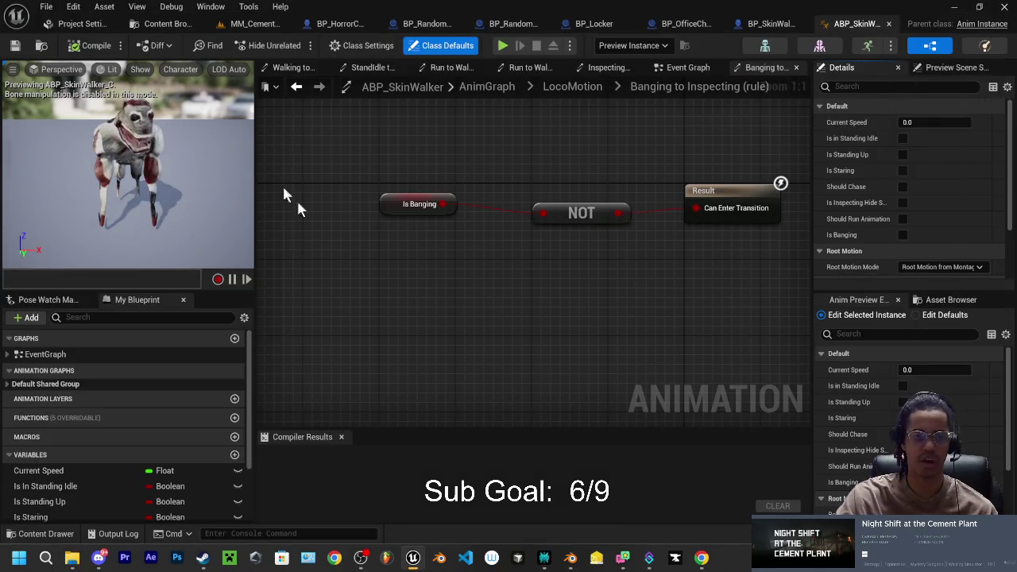
Step: Load the CementPlant level from the Content Drawer's Content folder, then switch to OBS
{"action": "left_click", "coordinate": [256, 25]}
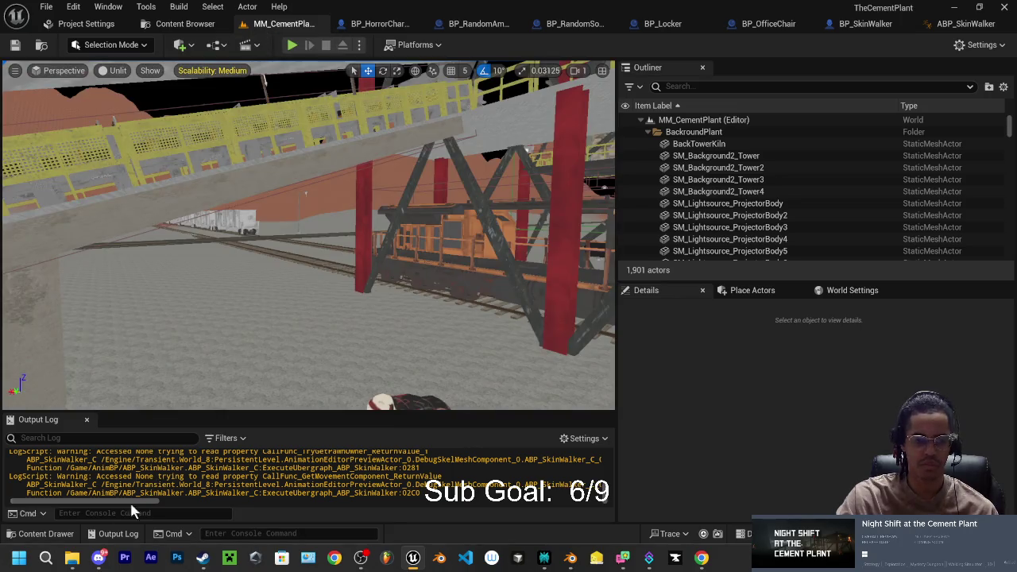
{"action": "left_click", "coordinate": [48, 533]}
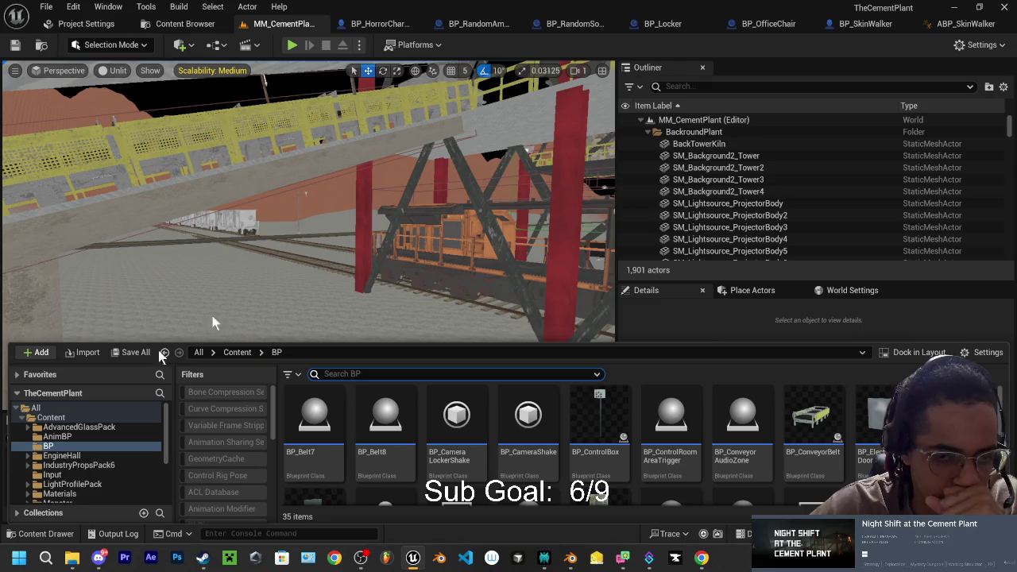
{"action": "left_click", "coordinate": [51, 417]}
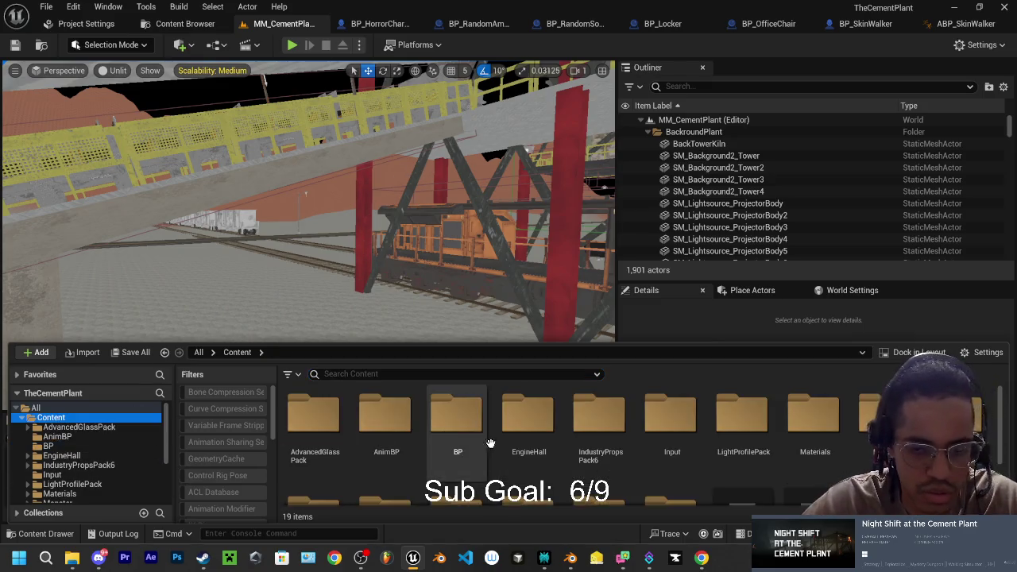
{"action": "double_click", "coordinate": [750, 463]}
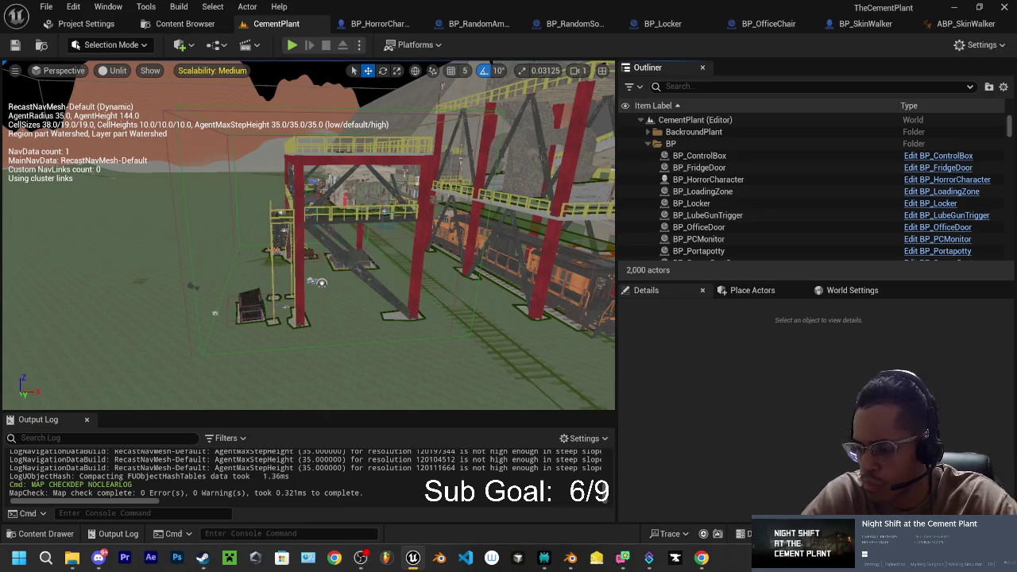
{"action": "key", "text": "alt+Tab"}
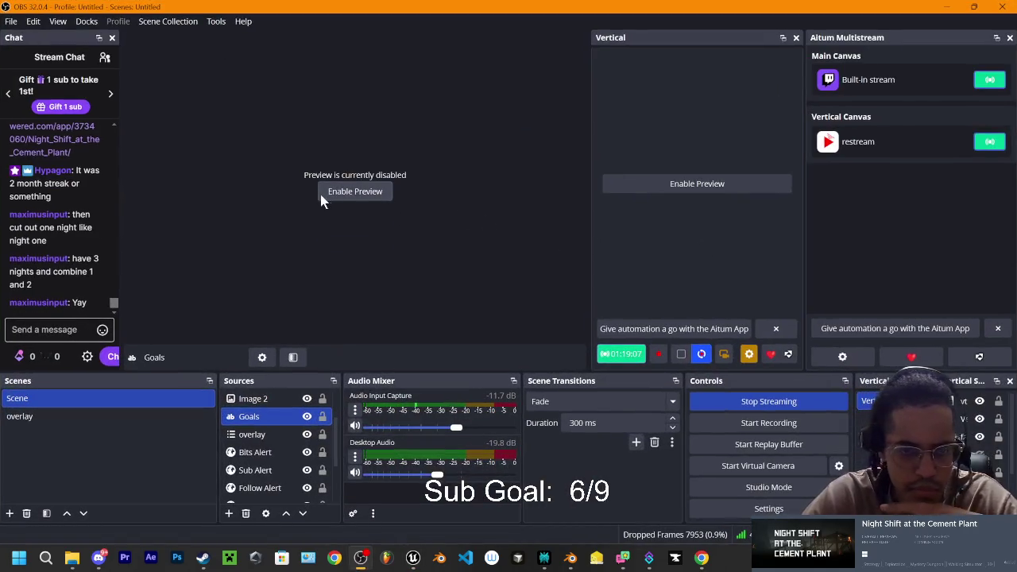
Step: Disable the OBS canvas preview and minimize OBS to reveal the Unreal level
{"action": "left_click", "coordinate": [324, 194]}
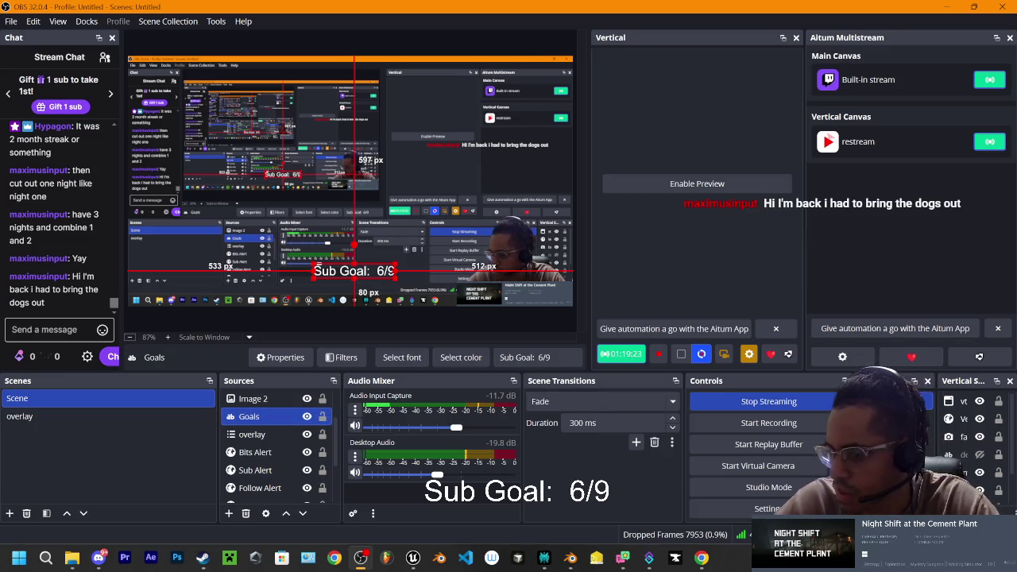
{"action": "key", "text": "alt+Tab"}
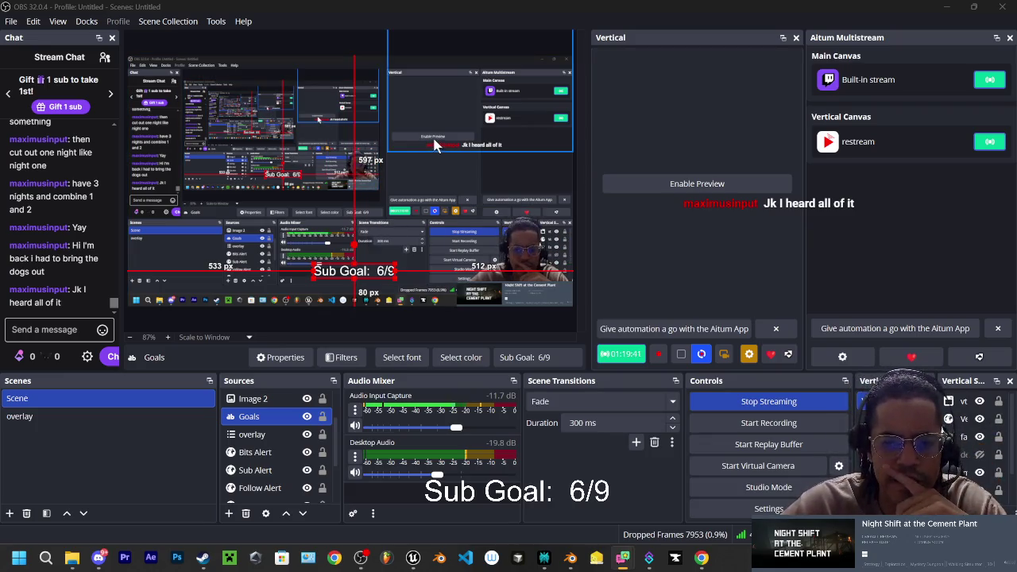
{"action": "right_click", "coordinate": [344, 198]}
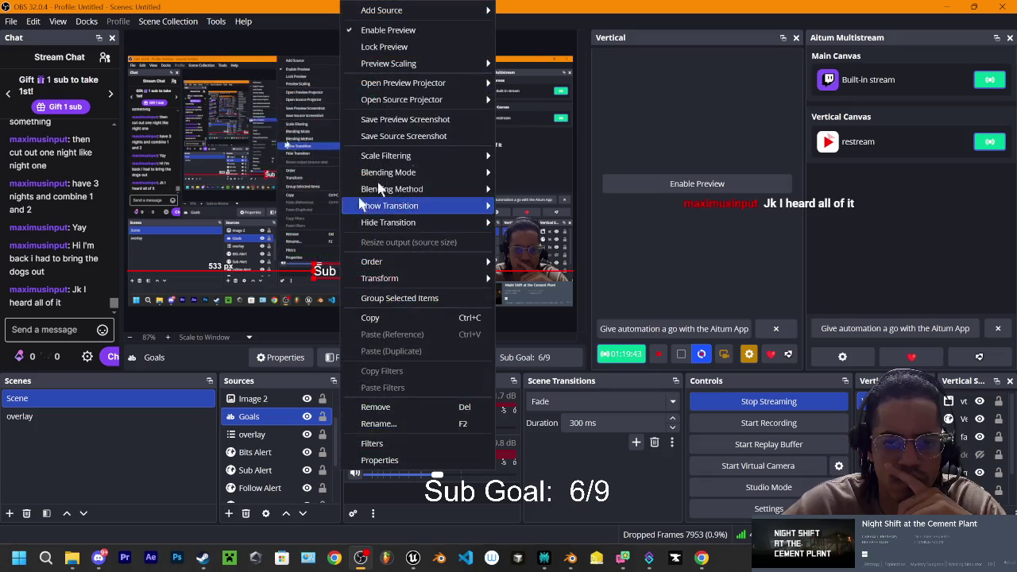
{"action": "left_click", "coordinate": [389, 27]}
{"action": "left_click", "coordinate": [951, 7]}
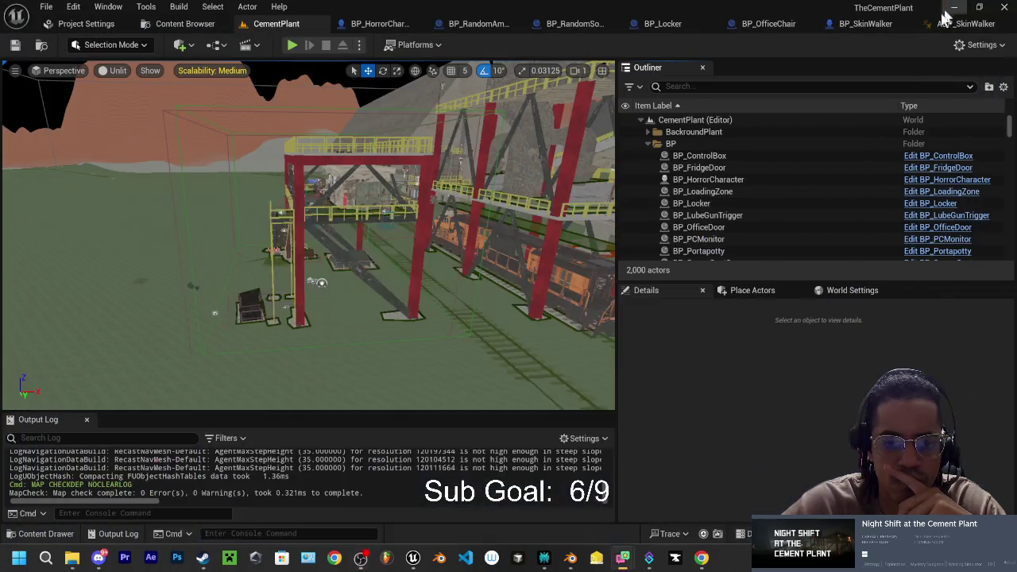
Step: Slide BP_SoundTriggerCutScene down-left along the office floor and start Play In Editor
{"action": "key", "text": "p"}
{"action": "scroll", "coordinate": [395, 235], "scroll_direction": "down", "scroll_amount": 10}
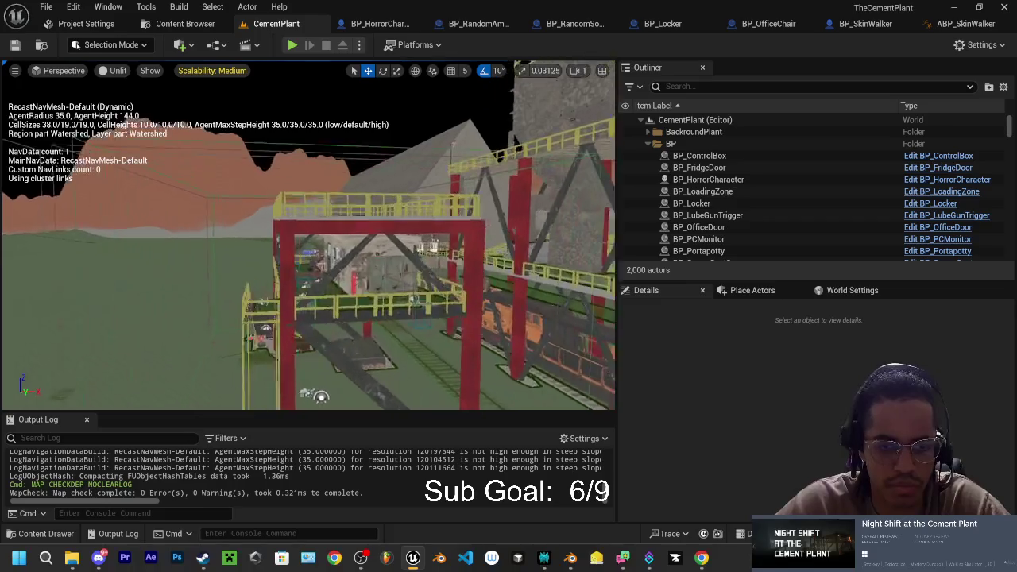
{"action": "left_click_drag", "start_coordinate": [308, 283], "coordinate": [308, 283]}
{"action": "left_click", "coordinate": [309, 283]}
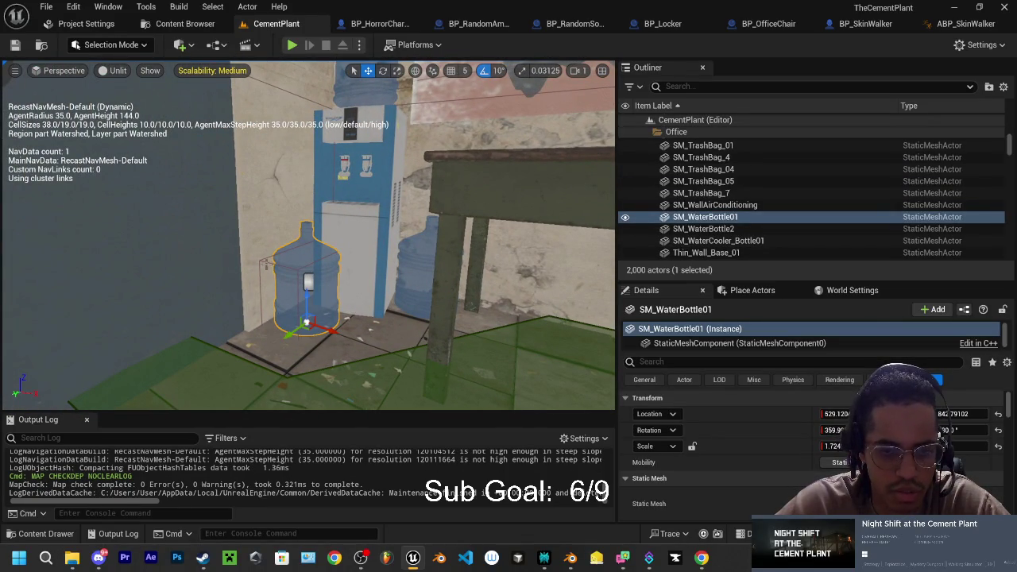
{"action": "left_click", "coordinate": [308, 283]}
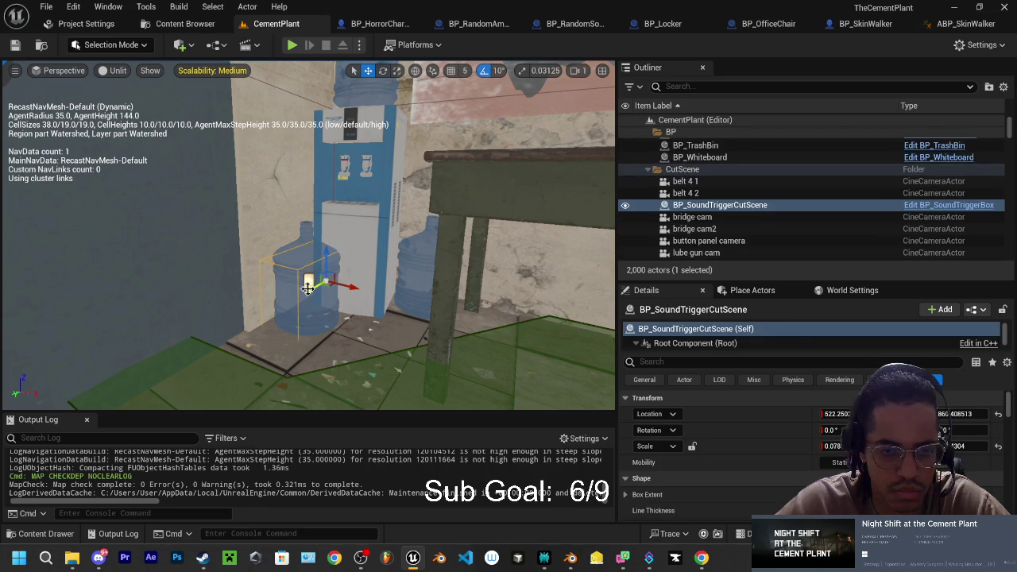
{"action": "left_click_drag", "start_coordinate": [242, 328], "coordinate": [165, 374]}
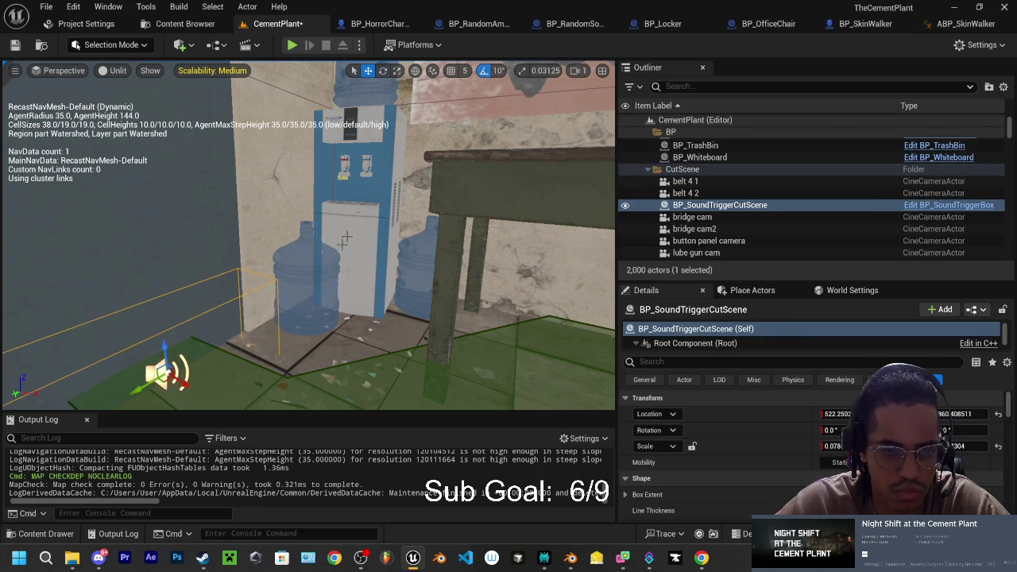
{"action": "left_click", "coordinate": [293, 46]}
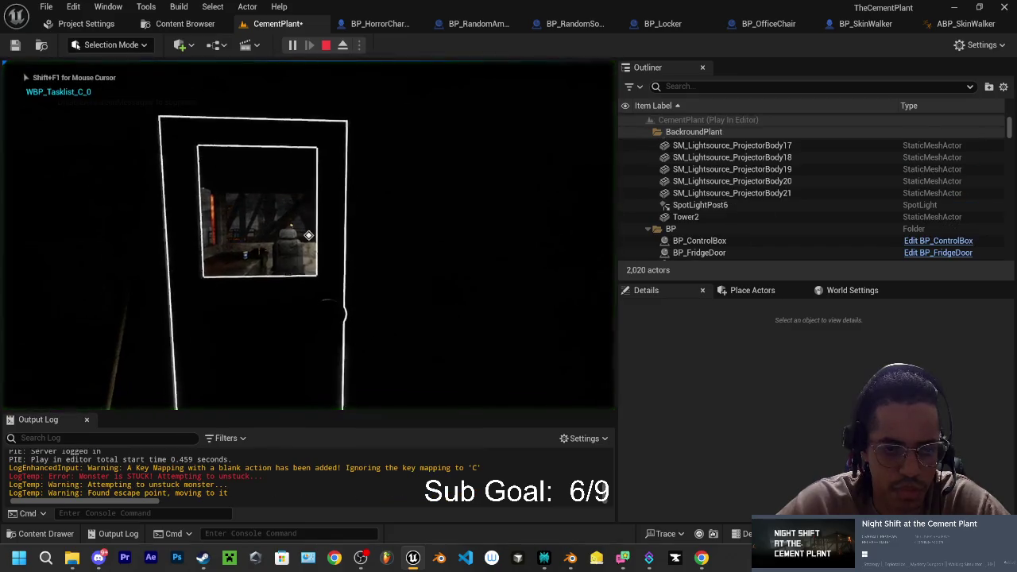
Step: Open the outlined door with E and walk the player through into the office
{"action": "key", "text": "s"}
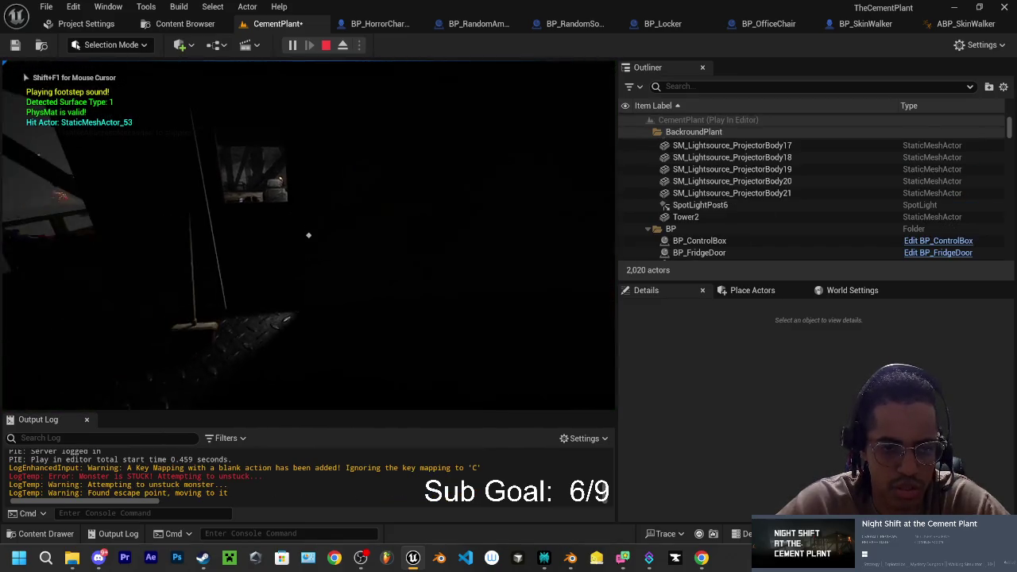
{"action": "key", "text": "e"}
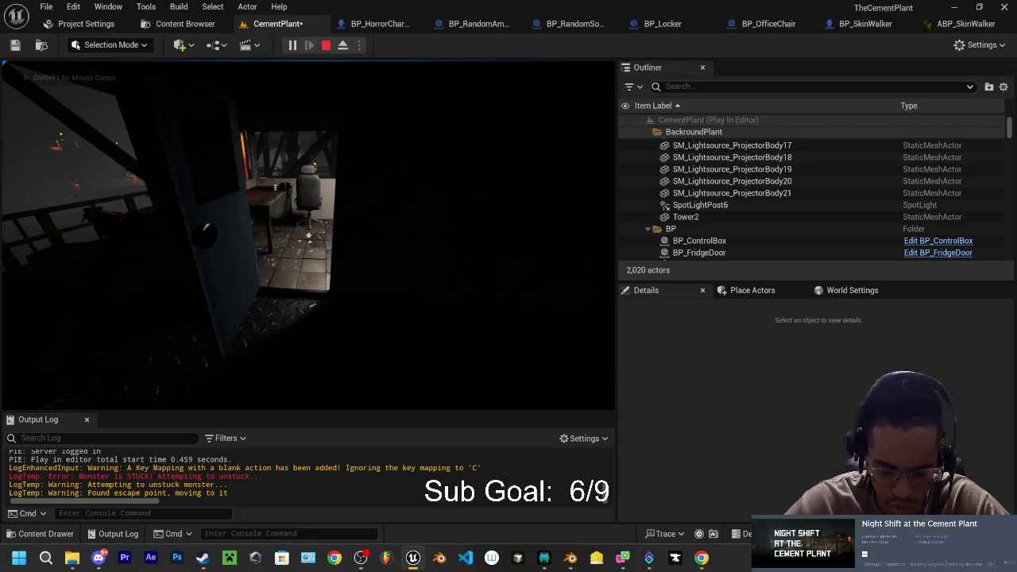
{"action": "key", "text": "w"}
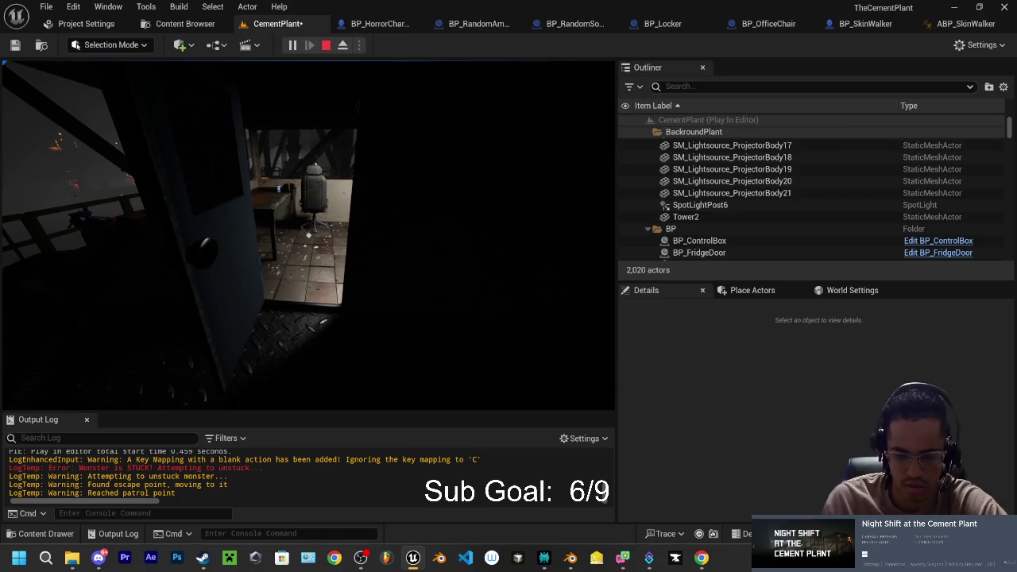
{"action": "key", "text": "w"}
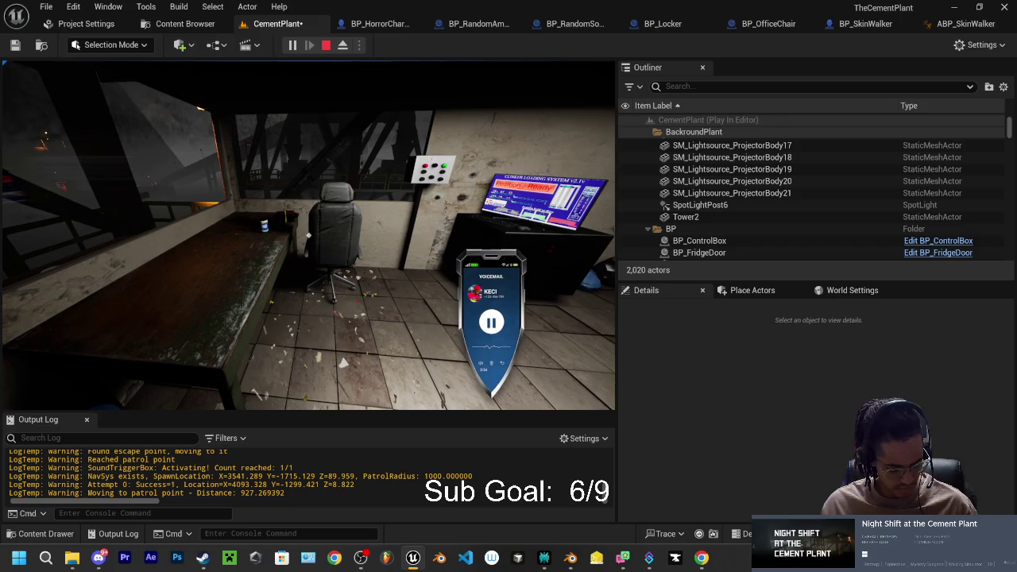
{"action": "key", "text": "w"}
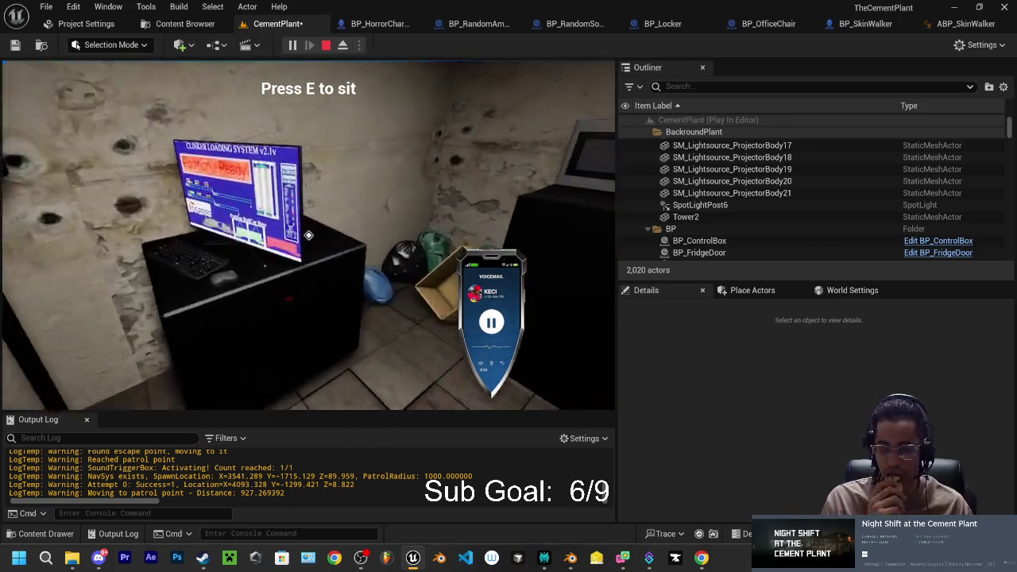
{"action": "mouse_move", "coordinate": [309, 235]}
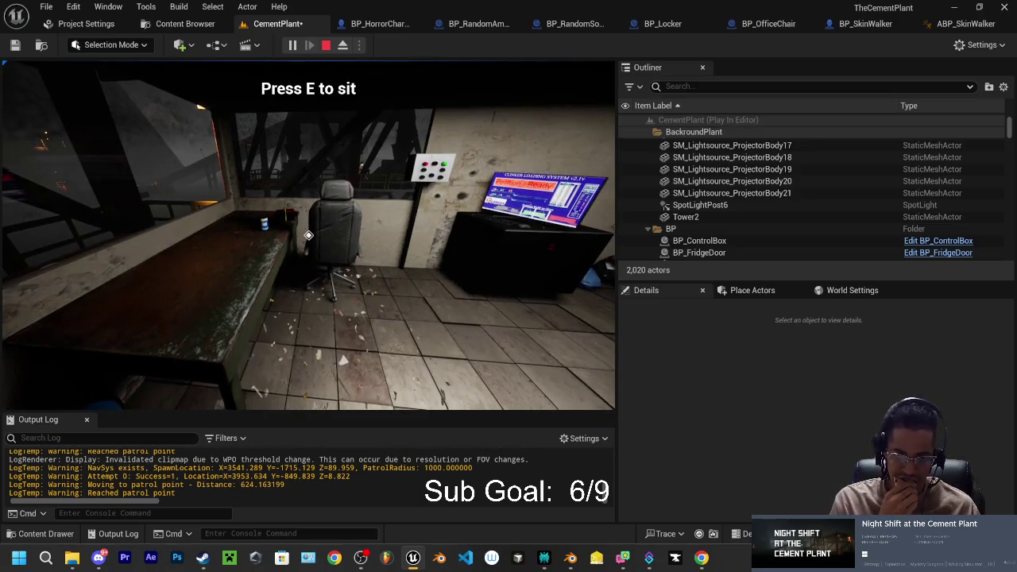
{"action": "key", "text": "e"}
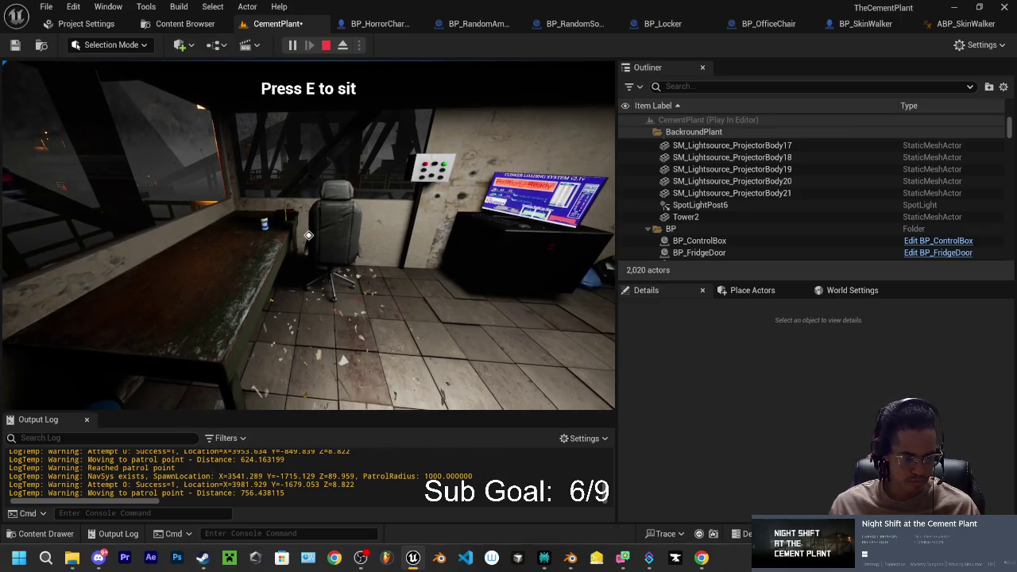
{"action": "key", "text": "e"}
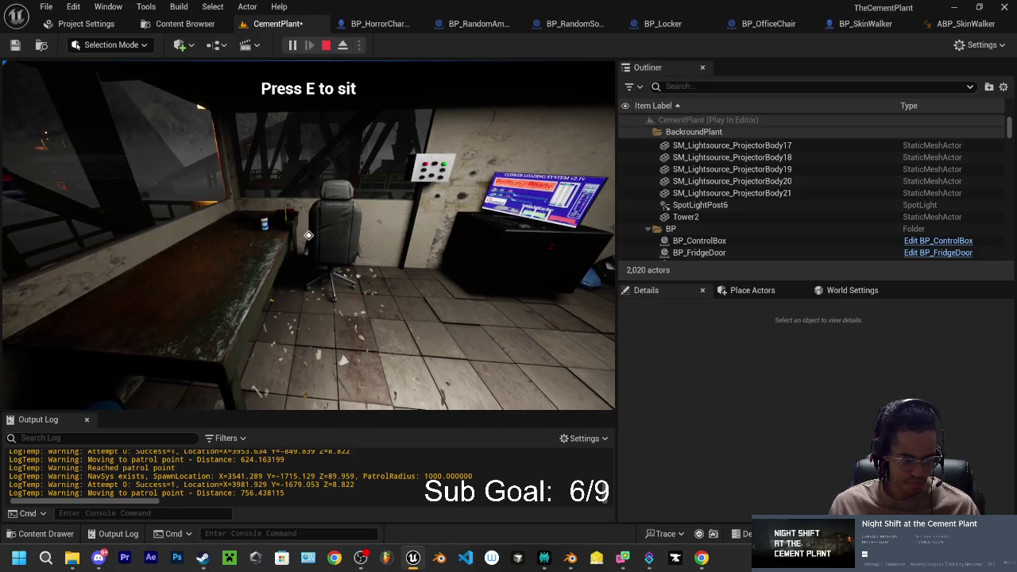
{"action": "key", "text": "e"}
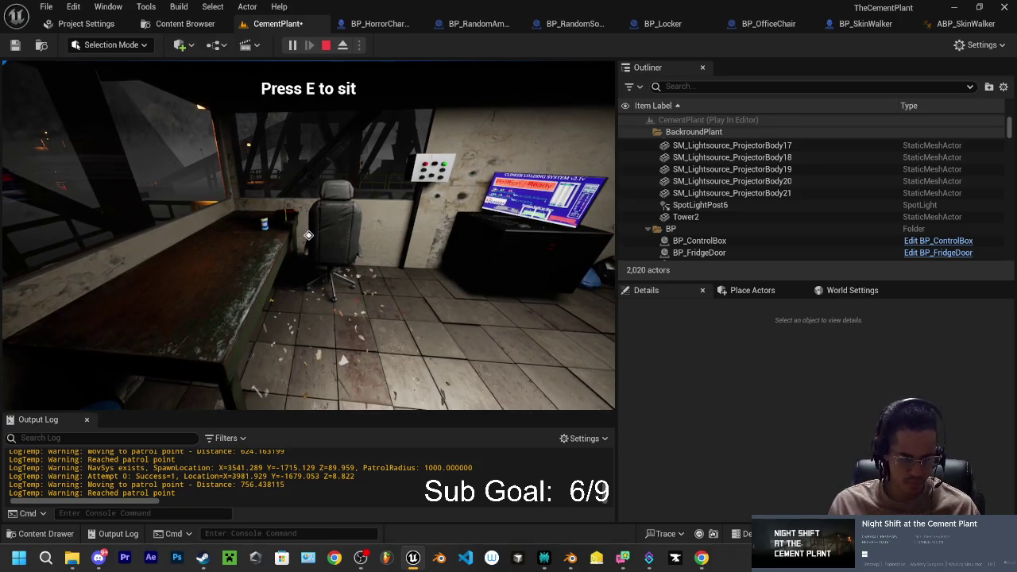
{"action": "key", "text": "e"}
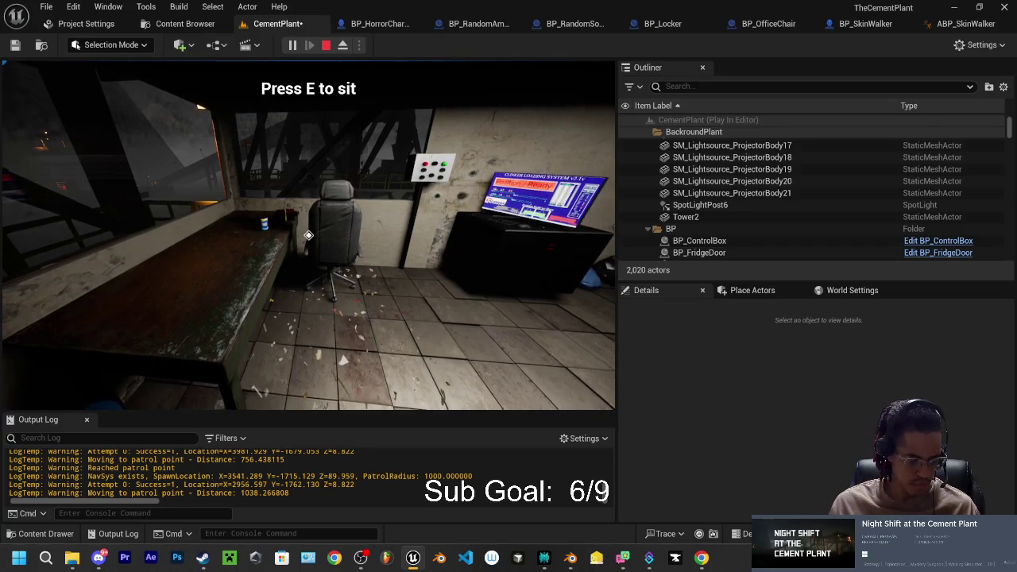
{"action": "key", "text": "e"}
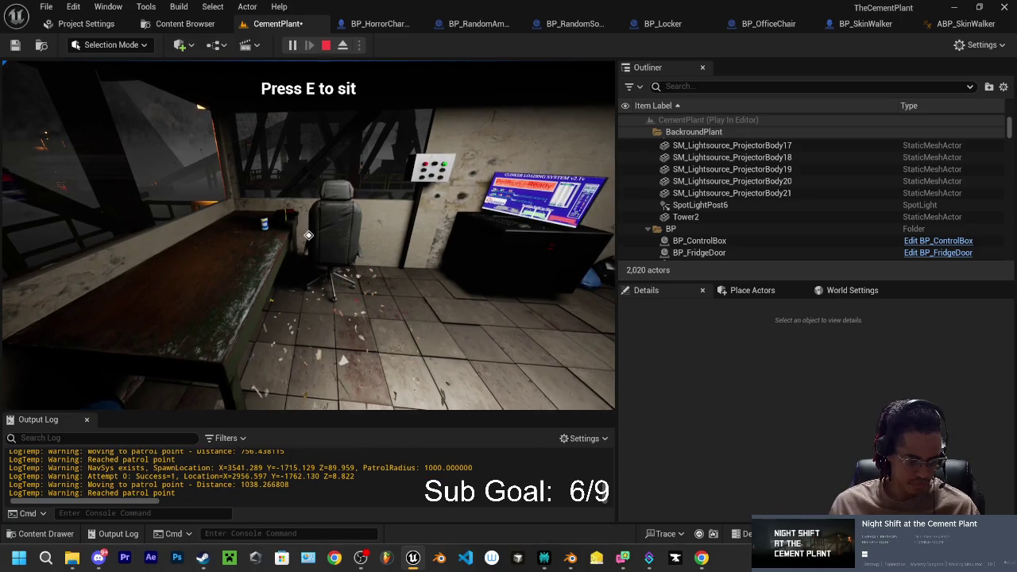
{"action": "key", "text": "e"}
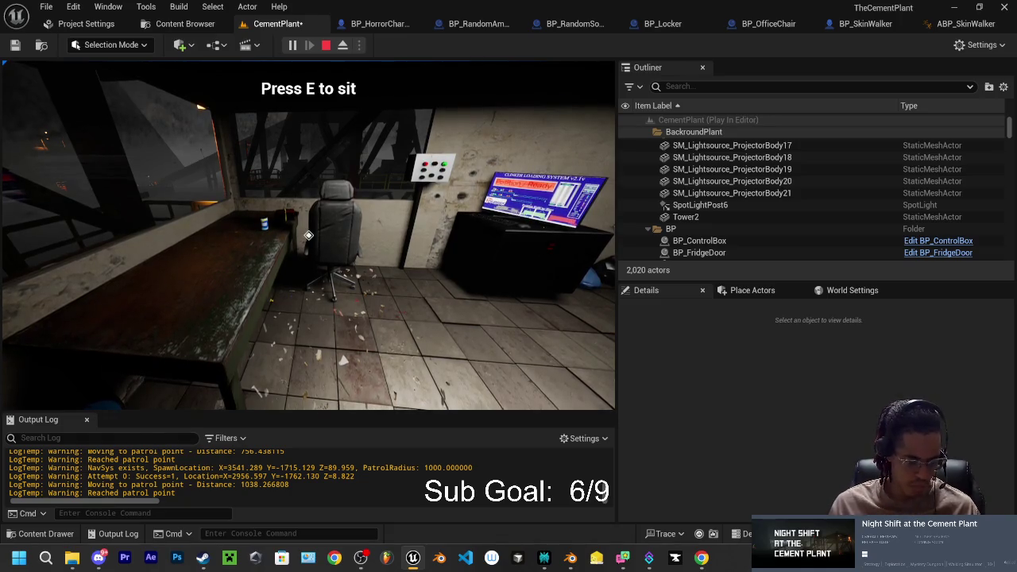
{"action": "key", "text": "e"}
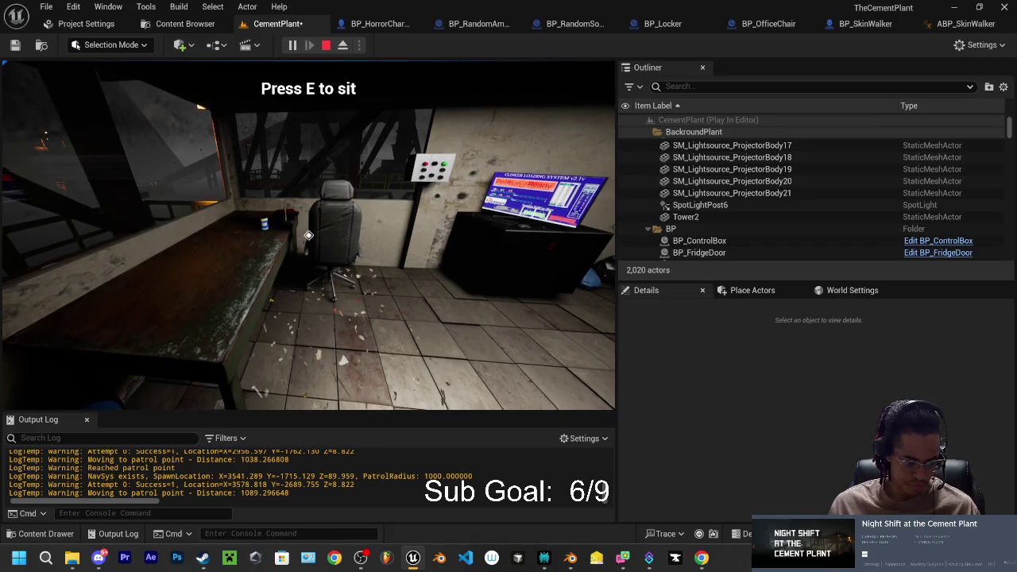
{"action": "key", "text": "e"}
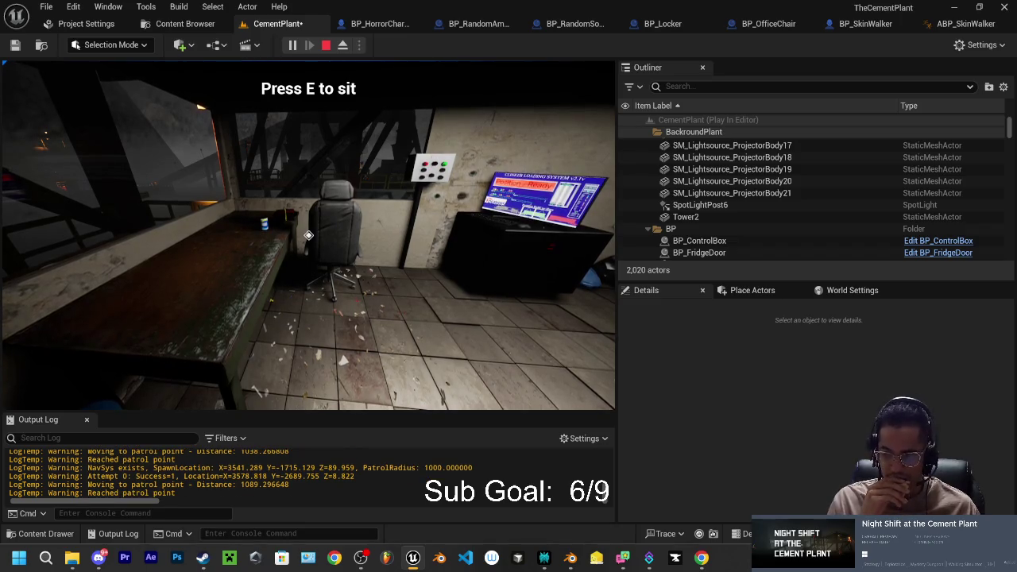
{"action": "key", "text": "e"}
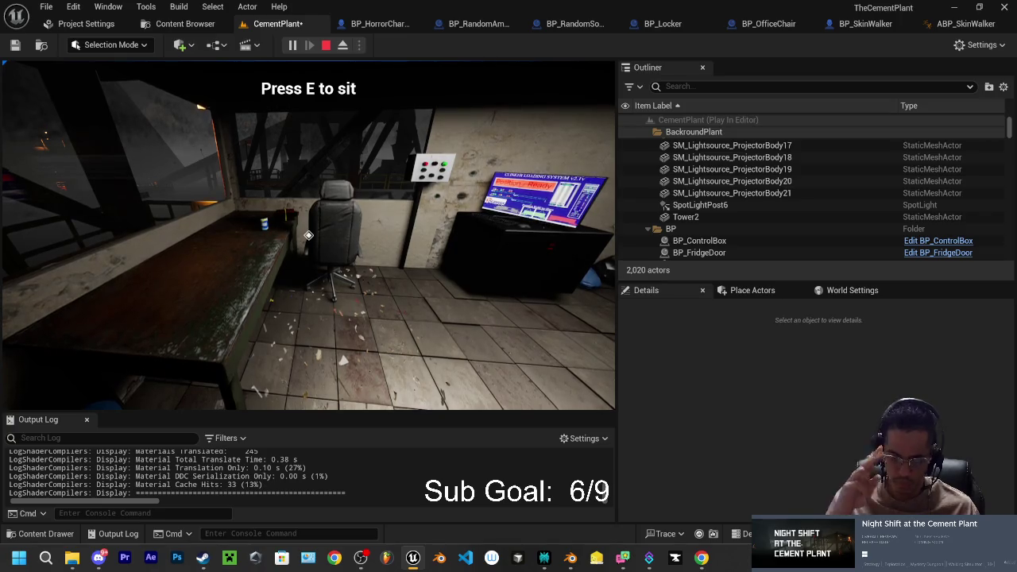
{"action": "key", "text": "e"}
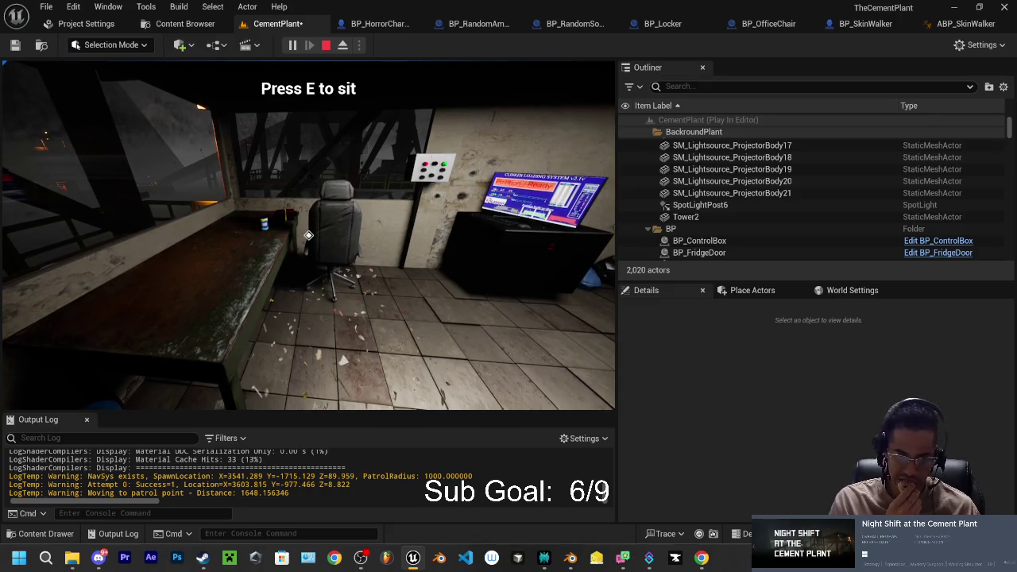
{"action": "key", "text": "e"}
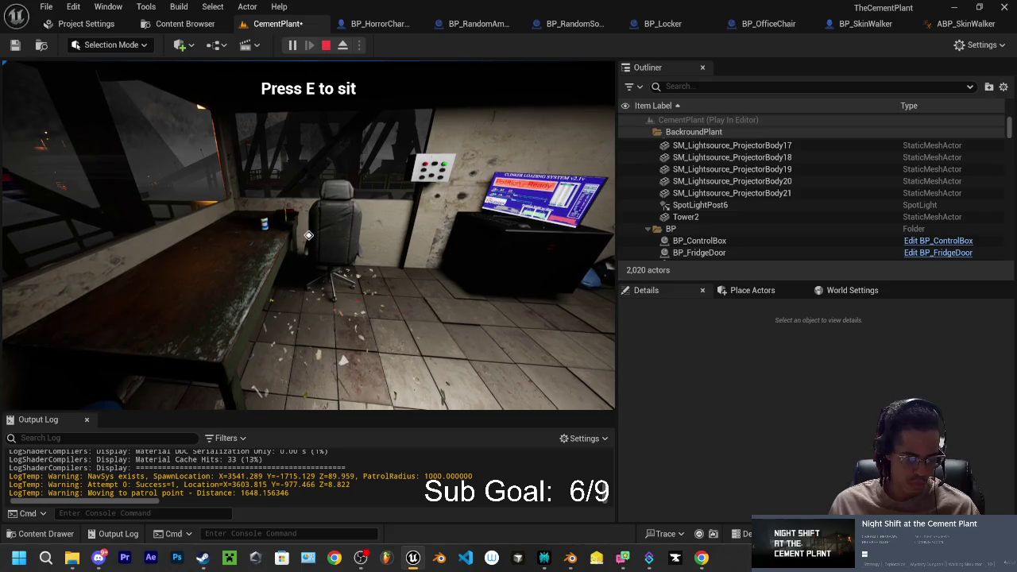
{"action": "key", "text": "e"}
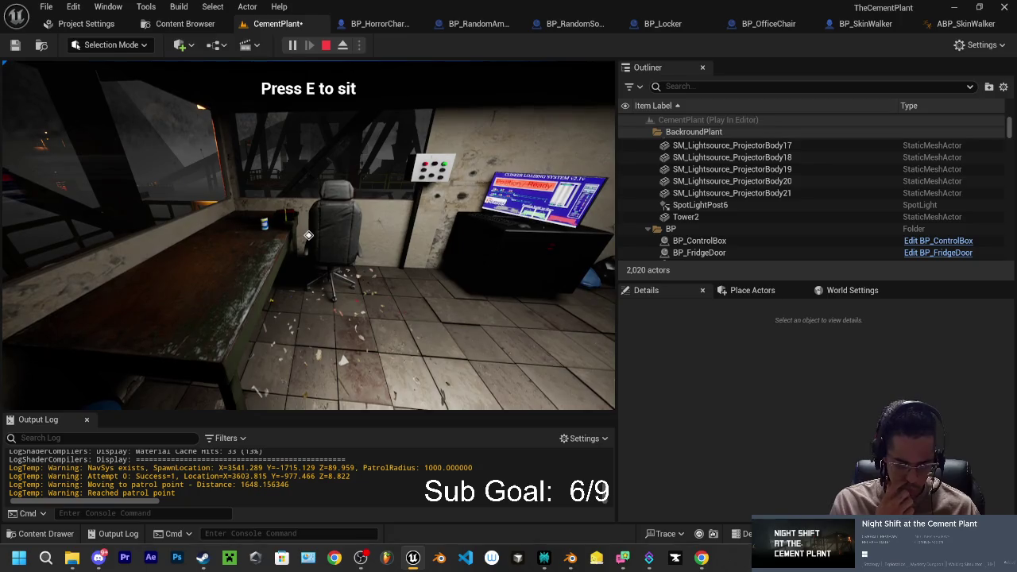
{"action": "key", "text": "e"}
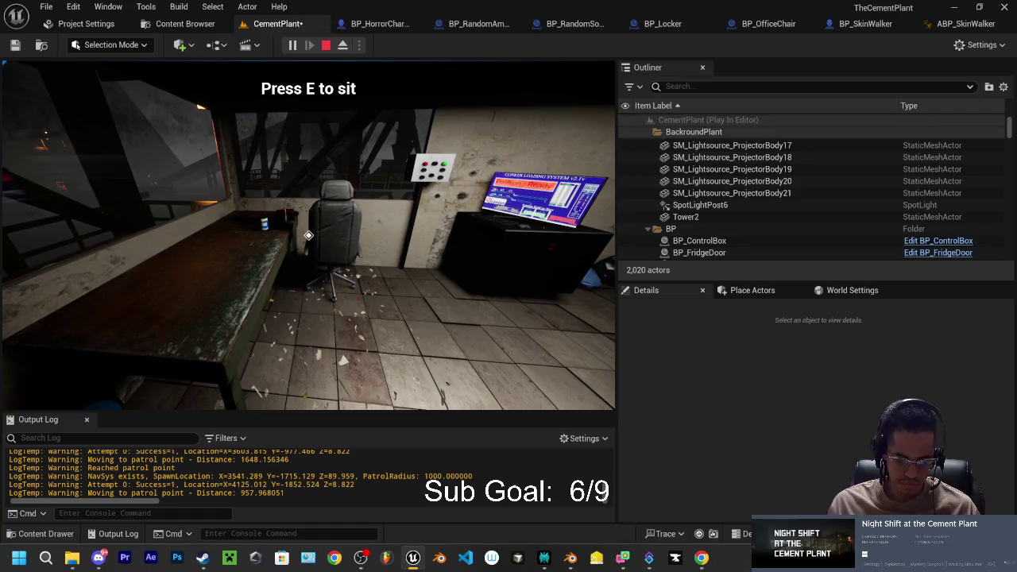
{"action": "key", "text": "e"}
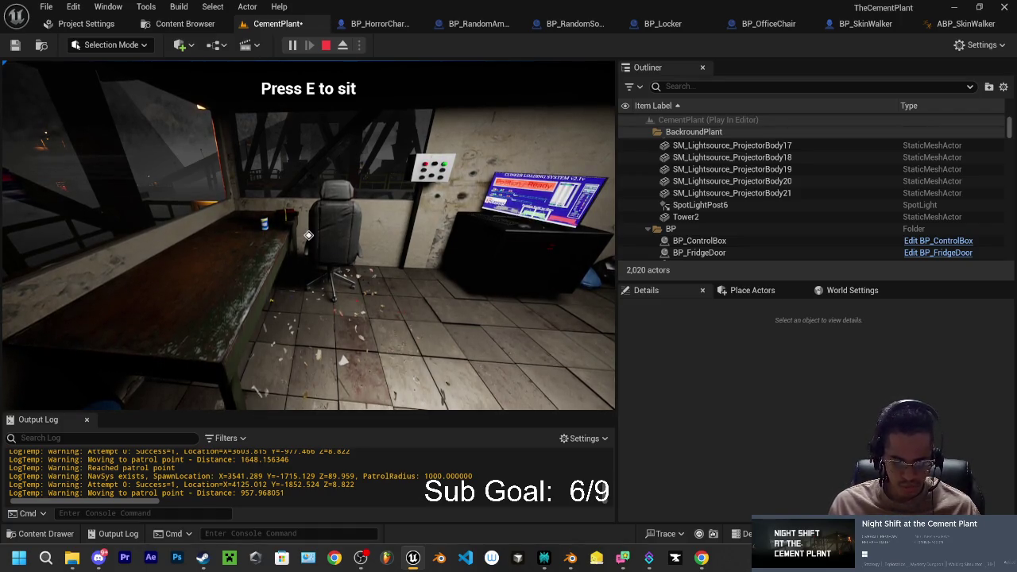
{"action": "key", "text": "e"}
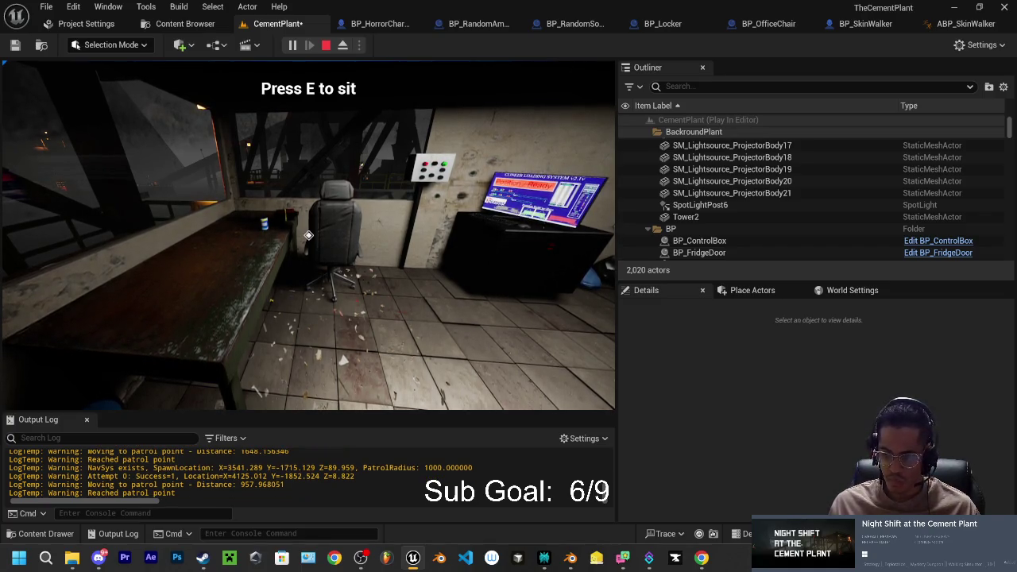
{"action": "key", "text": "e"}
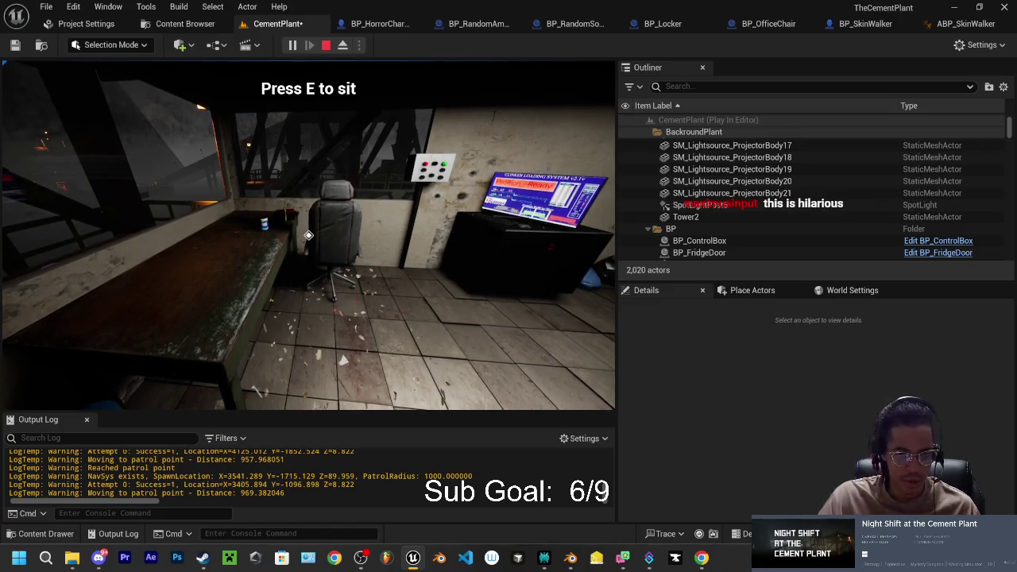
{"action": "key", "text": "e"}
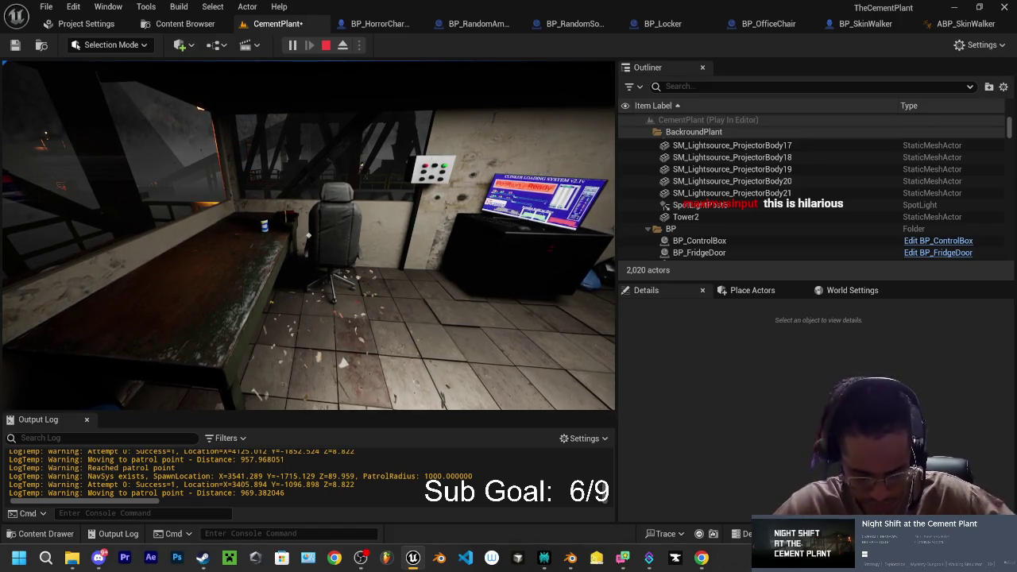
Step: Back the player away from the chair toward the whiteboard and stop the play session
{"action": "key", "text": "s"}
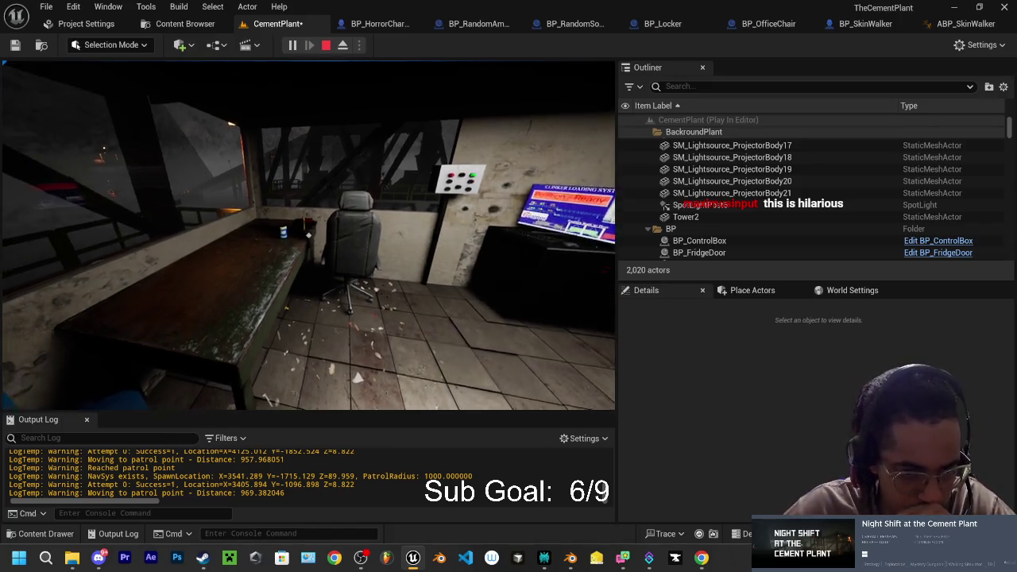
{"action": "key", "text": "s"}
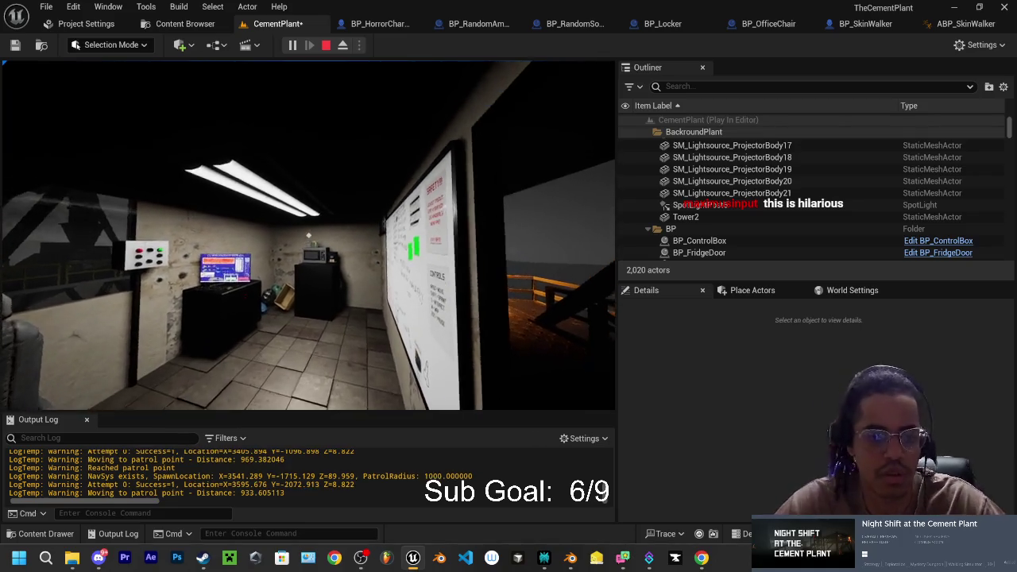
{"action": "key", "text": "Escape"}
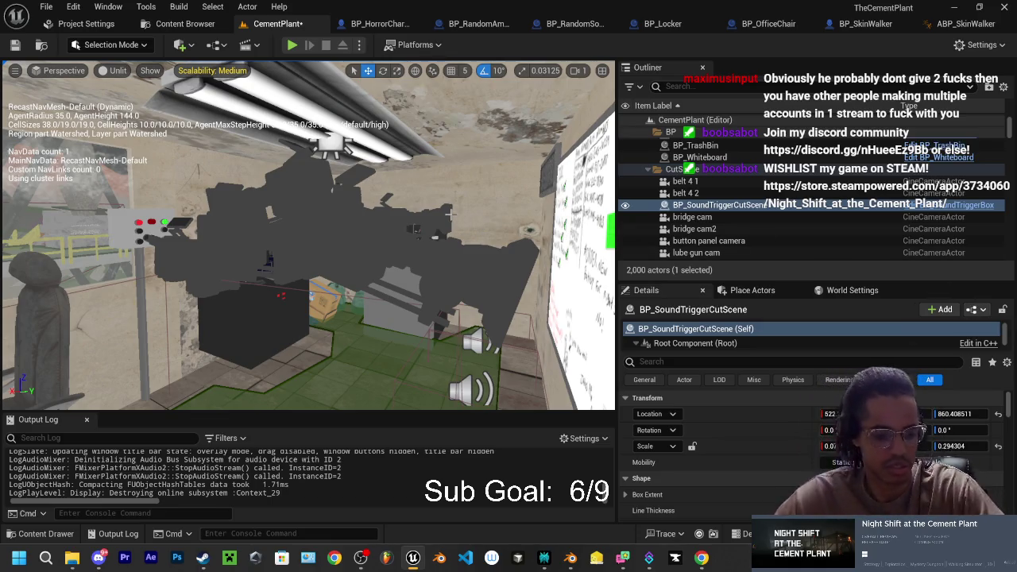
Step: Orbit the viewport toward the whiteboard wall near BP_SoundTriggerCutScene
{"action": "mouse_move", "coordinate": [477, 183]}
{"action": "left_mouse_down"}
{"action": "mouse_move", "coordinate": [549, 187]}
{"action": "mouse_move", "coordinate": [414, 198]}
{"action": "mouse_move", "coordinate": [517, 197]}
{"action": "left_mouse_up"}
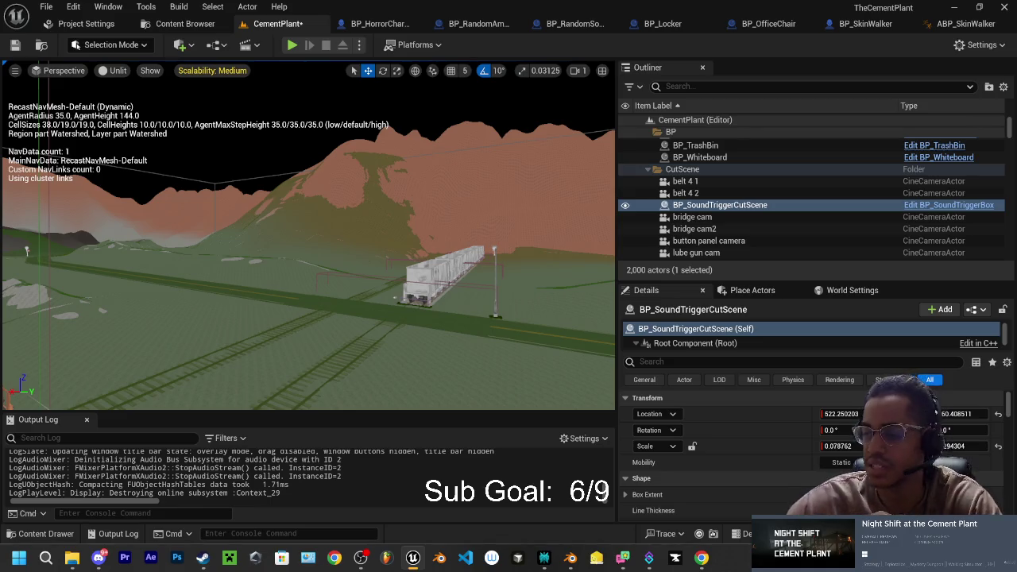
Step: Hide the navigation mesh overlay, then bring the Discord SOS server chat to the front
{"action": "key", "text": "p"}
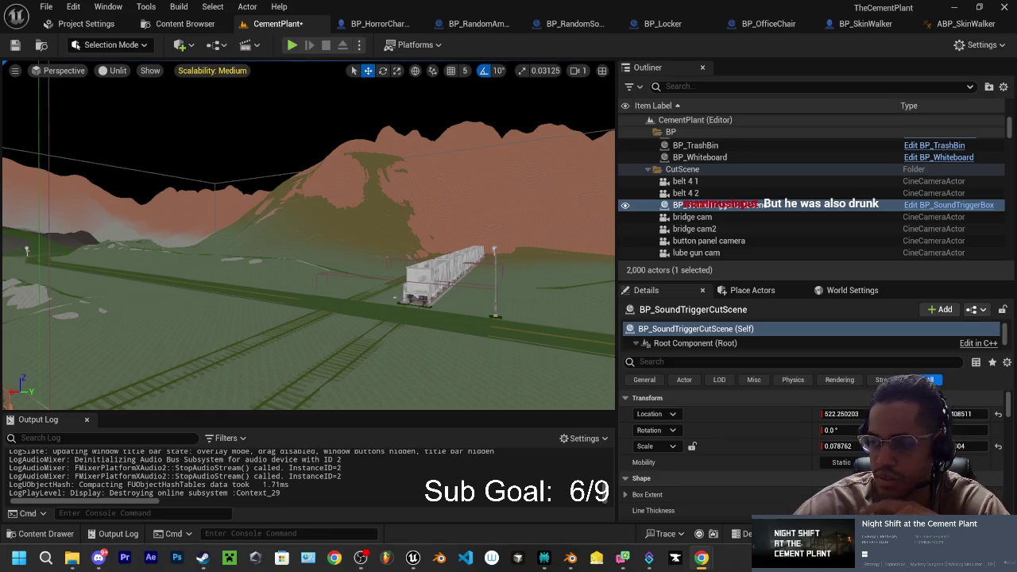
{"action": "left_click", "coordinate": [98, 558]}
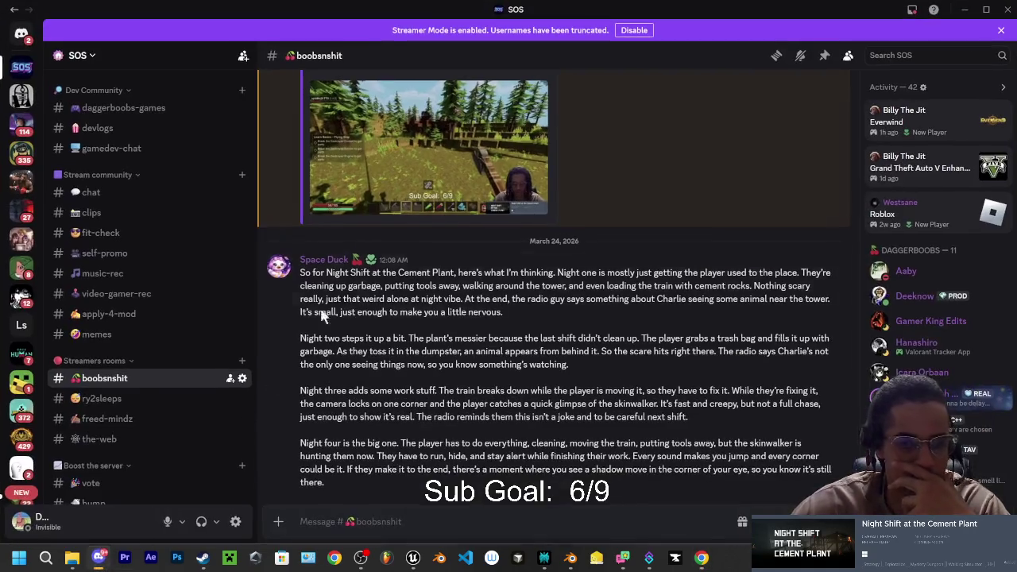
{"action": "left_click", "coordinate": [98, 558]}
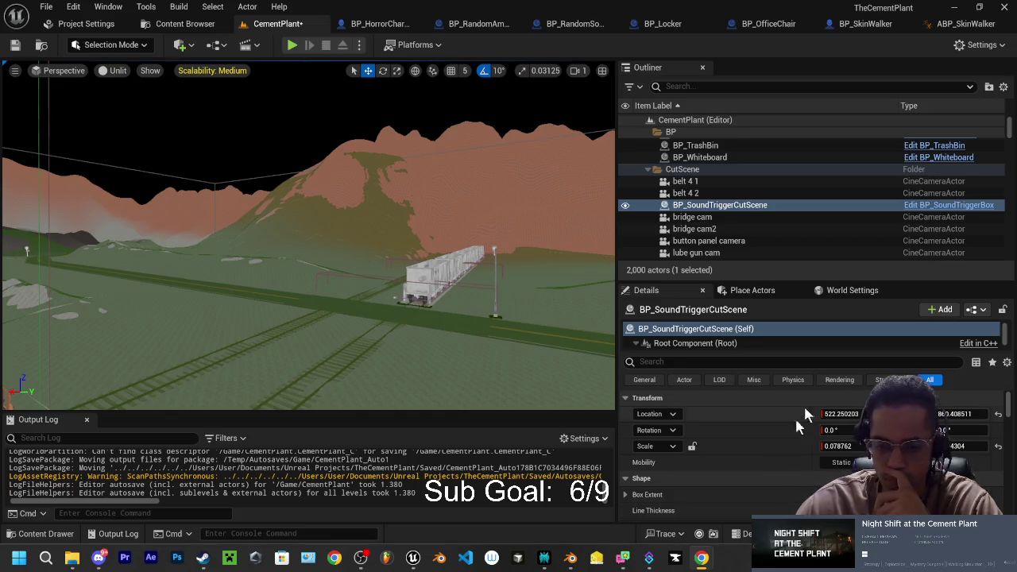
Step: Skip the YouTube playlist ahead to 'squid ethics - ribbons', then minimize Chrome
{"action": "left_click", "coordinate": [739, 496]}
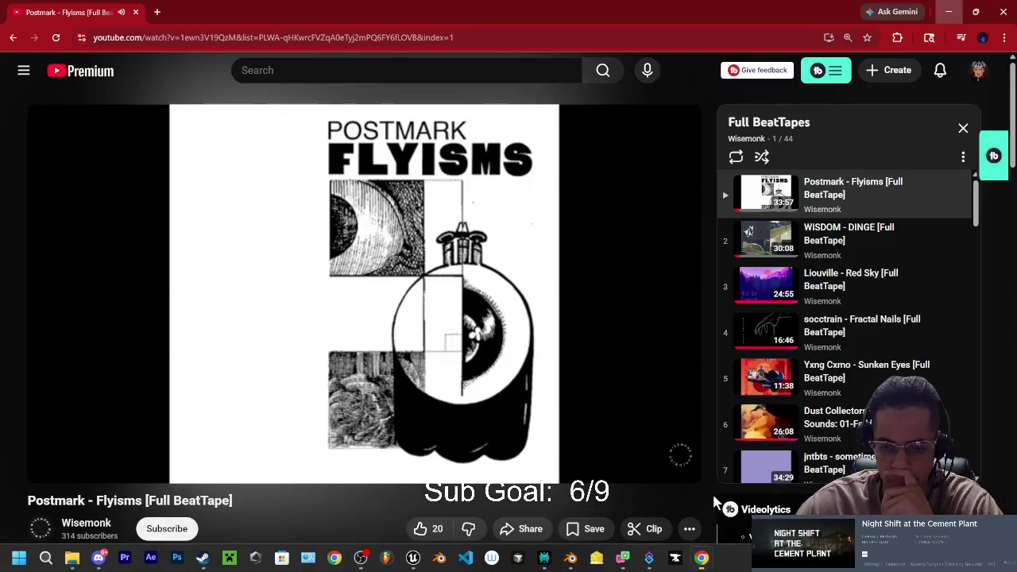
{"action": "left_click", "coordinate": [948, 12]}
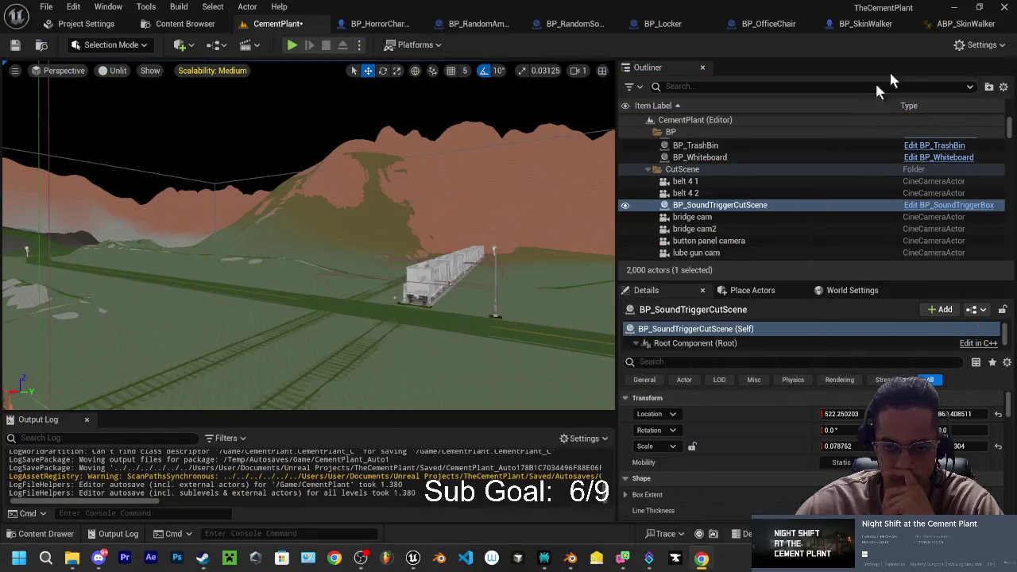
{"action": "mouse_move", "coordinate": [702, 558]}
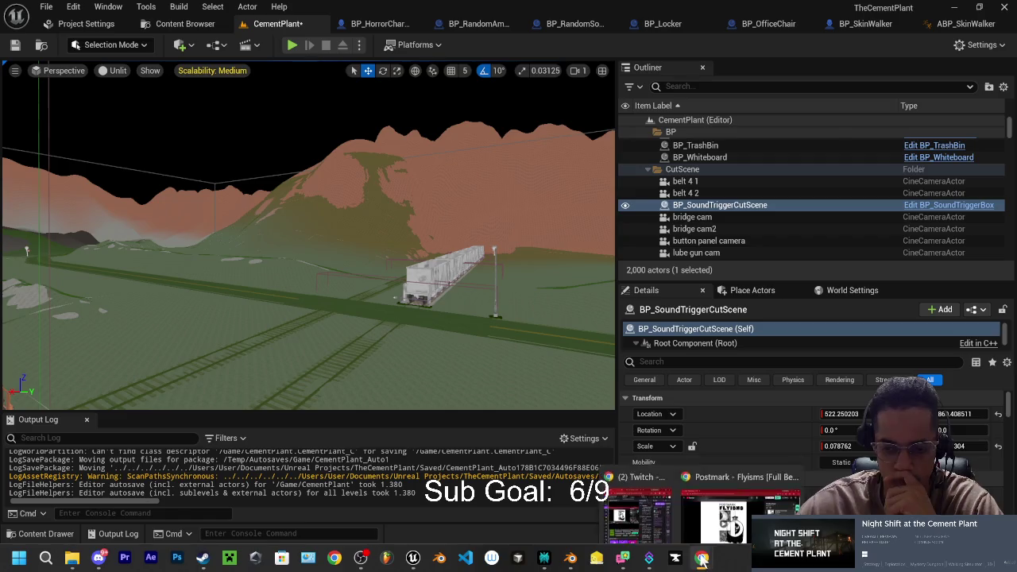
{"action": "left_click", "coordinate": [717, 491]}
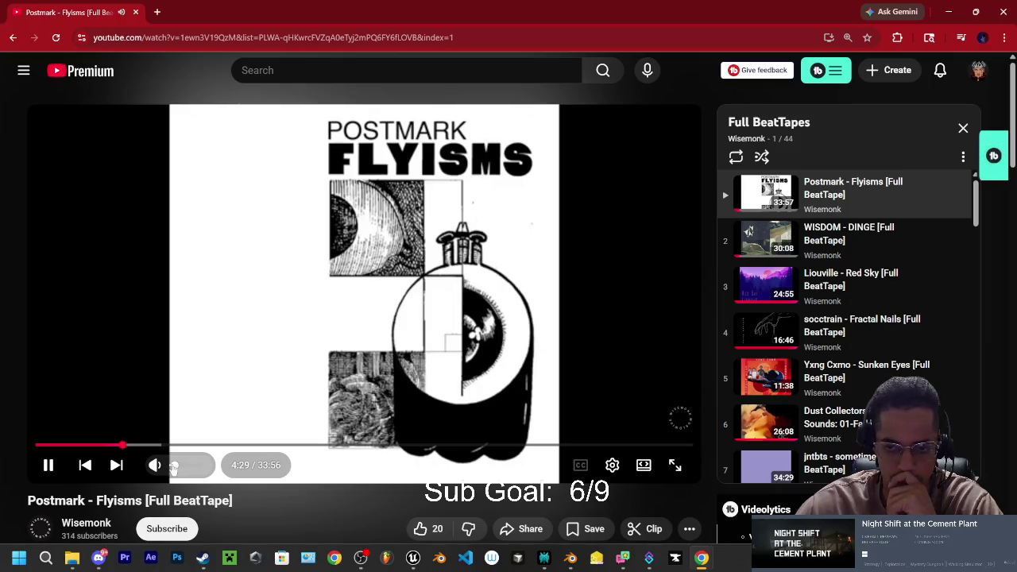
{"action": "left_click", "coordinate": [118, 466]}
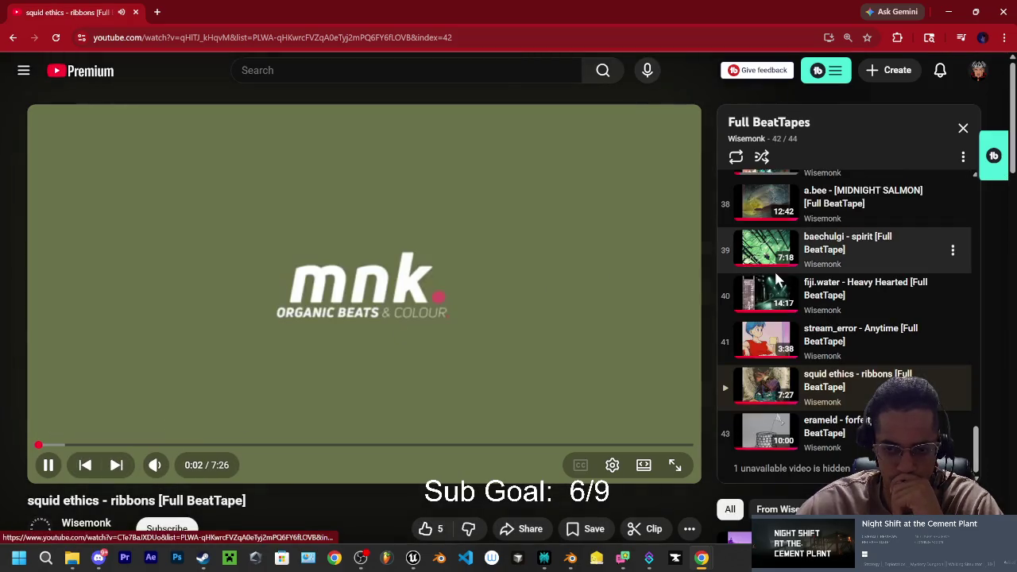
{"action": "left_click", "coordinate": [948, 12]}
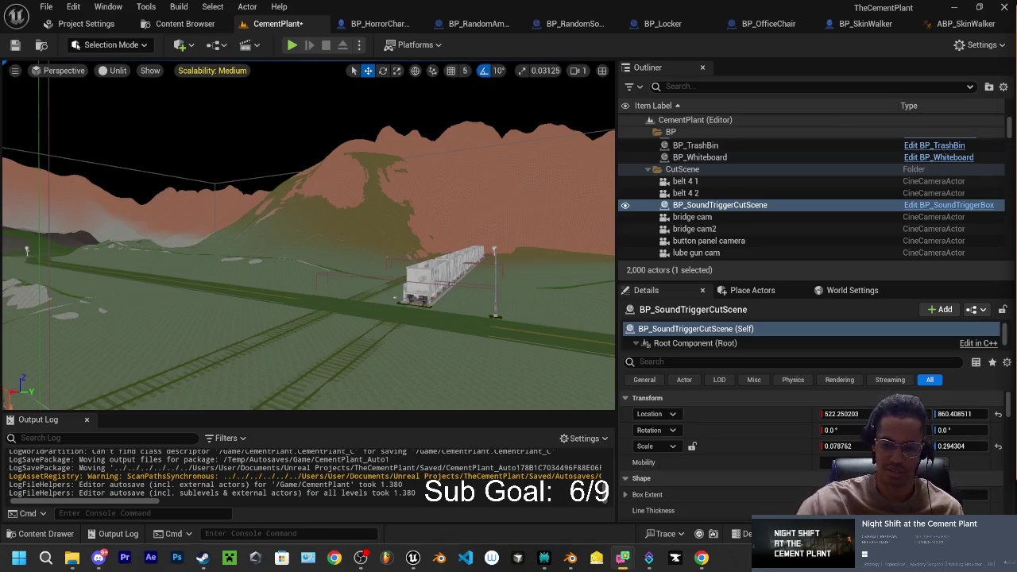
{"action": "key", "text": "ctrl+s"}
Step: Confirm saving the CementPlant level and return focus to the Unreal editor
{"action": "left_click", "coordinate": [613, 412]}
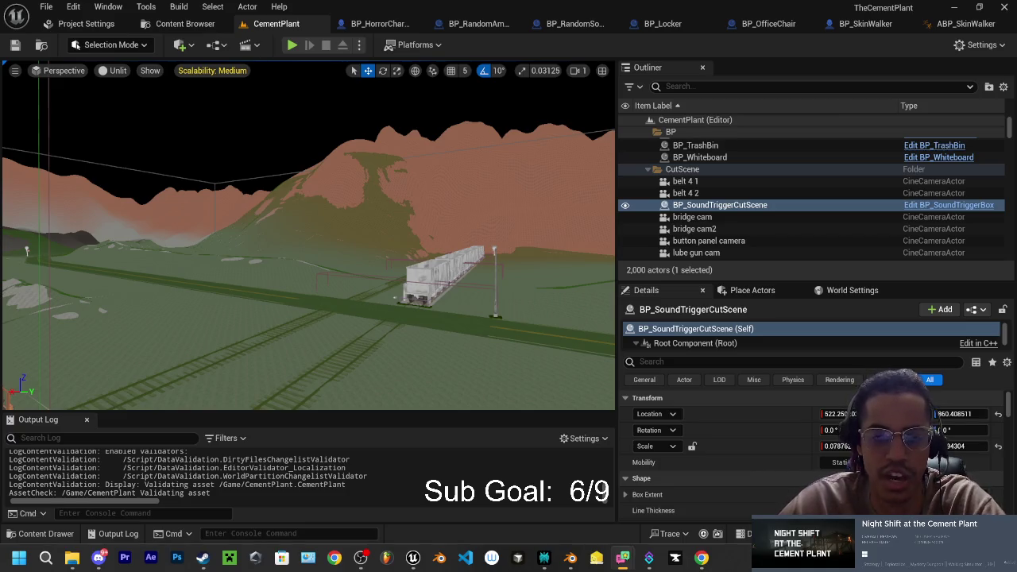
{"action": "key", "text": "alt+Tab"}
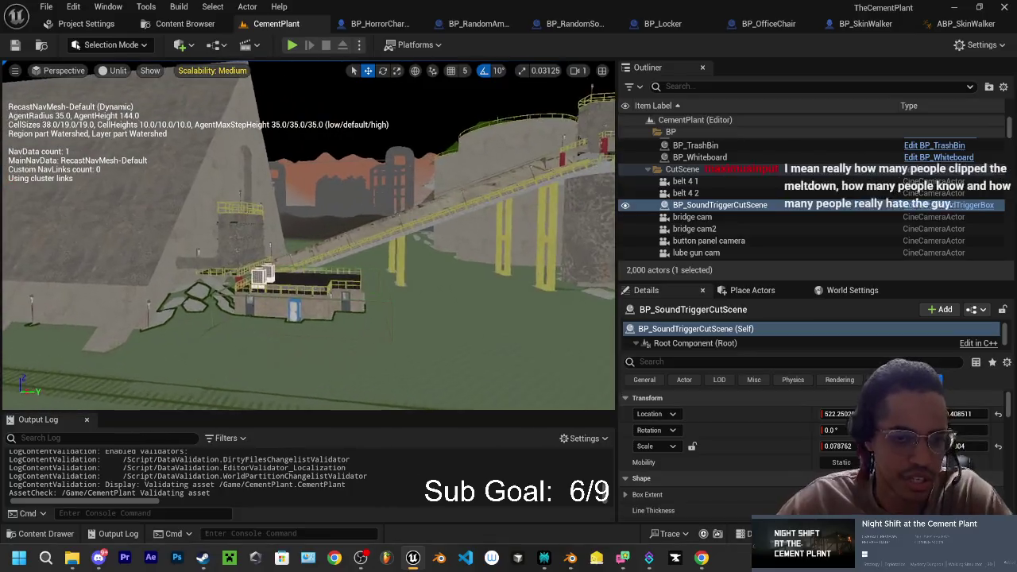
Step: Fly the viewport past the red gantry into the control room, facing the desk and window
{"action": "mouse_move", "coordinate": [309, 238]}
{"action": "left_mouse_down"}
{"action": "mouse_move", "coordinate": [278, 207]}
{"action": "mouse_move", "coordinate": [362, 196]}
{"action": "left_mouse_up"}
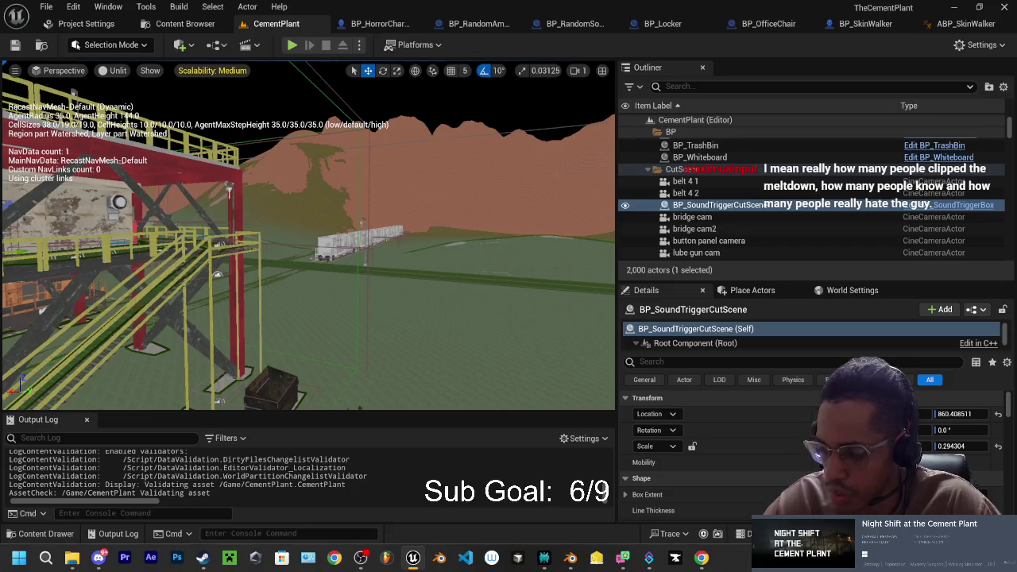
{"action": "mouse_move", "coordinate": [363, 196]}
{"action": "left_mouse_down"}
{"action": "mouse_move", "coordinate": [441, 170]}
{"action": "mouse_move", "coordinate": [420, 184]}
{"action": "left_mouse_up"}
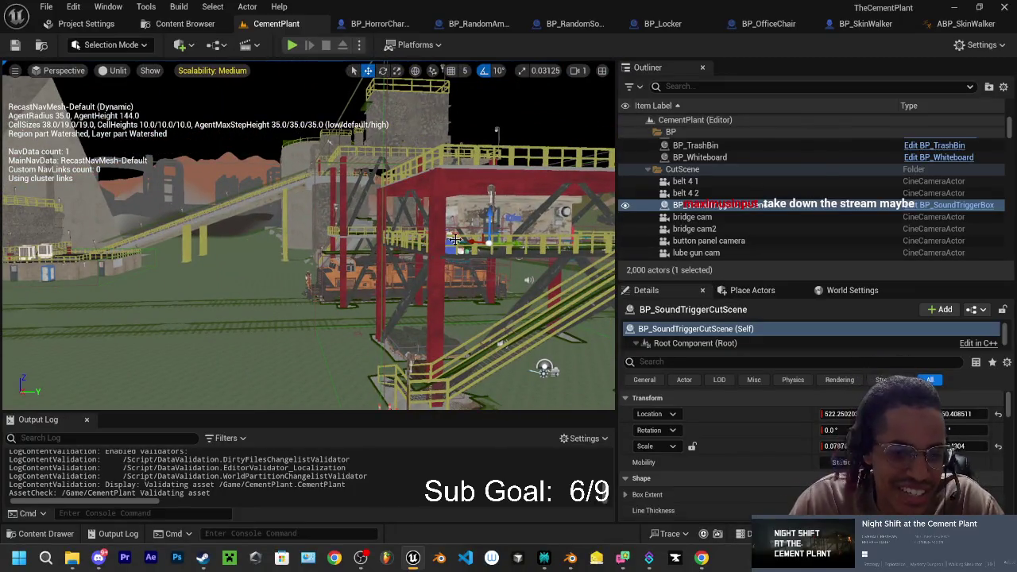
{"action": "left_click_drag", "start_coordinate": [420, 183], "coordinate": [420, 184]}
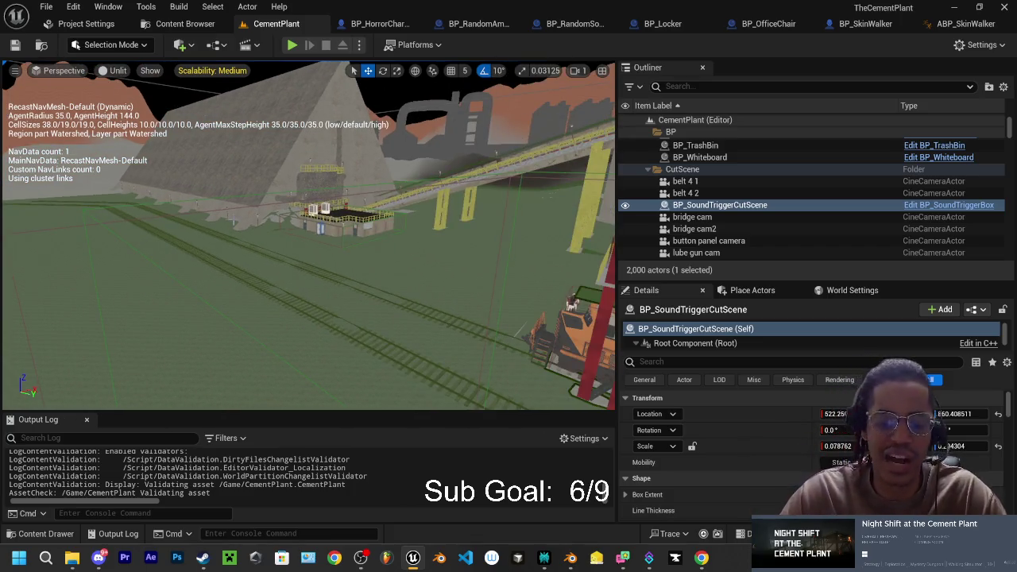
{"action": "key", "text": "w"}
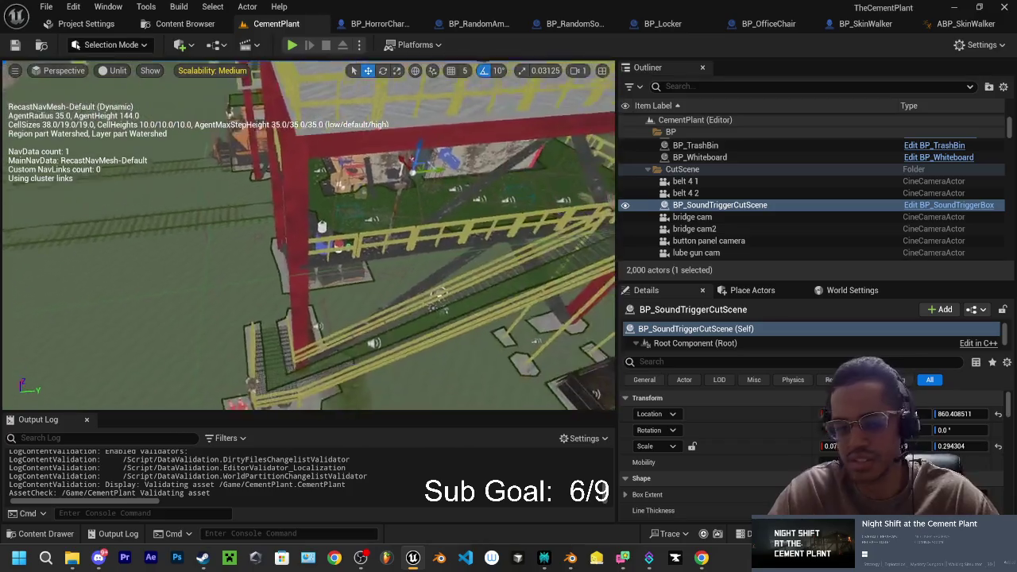
{"action": "key", "text": "w"}
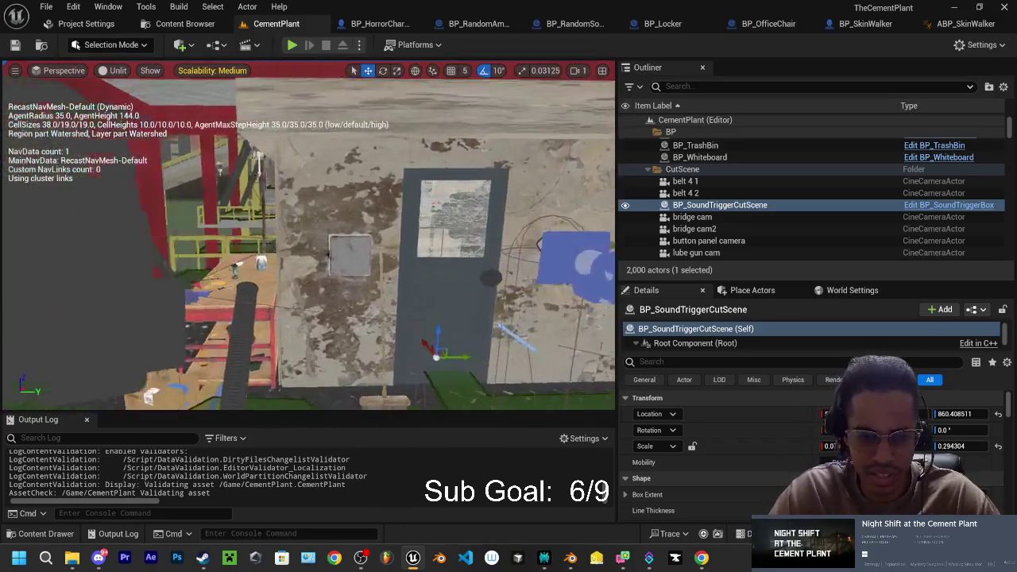
{"action": "key", "text": "a"}
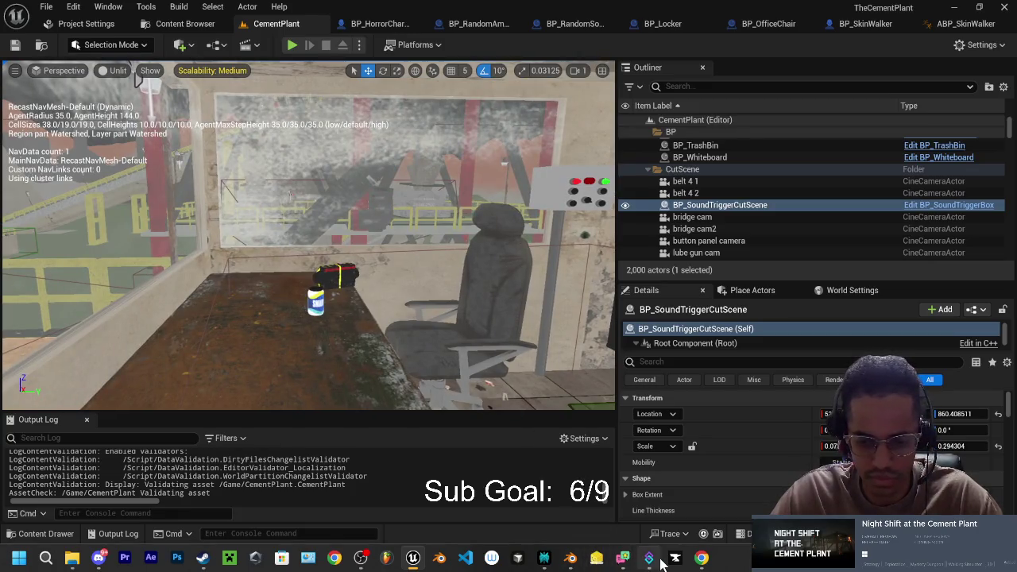
Step: Toggle the navigation mesh display and switch over to the Blender project
{"action": "mouse_move", "coordinate": [701, 558]}
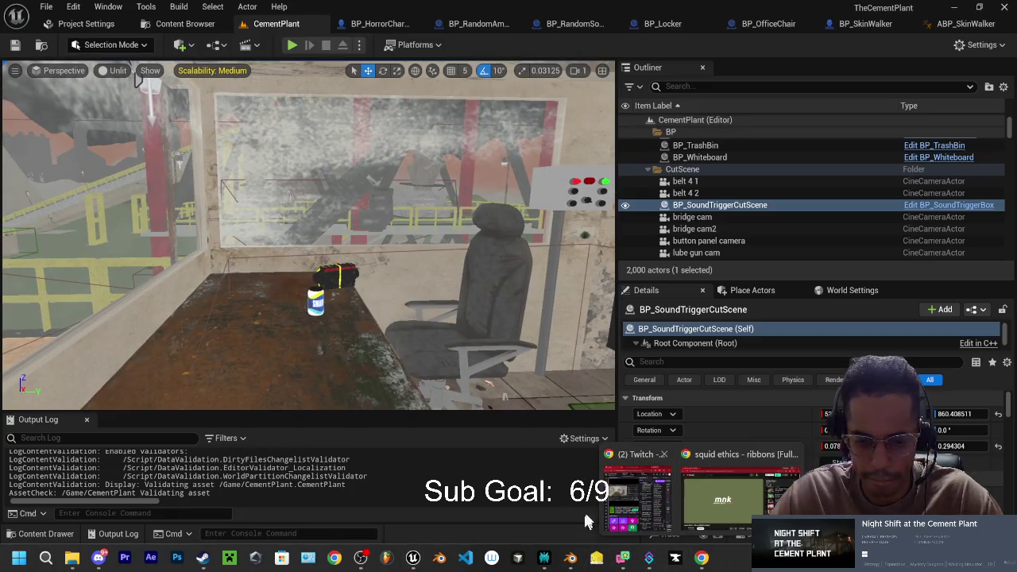
{"action": "mouse_move", "coordinate": [620, 562]}
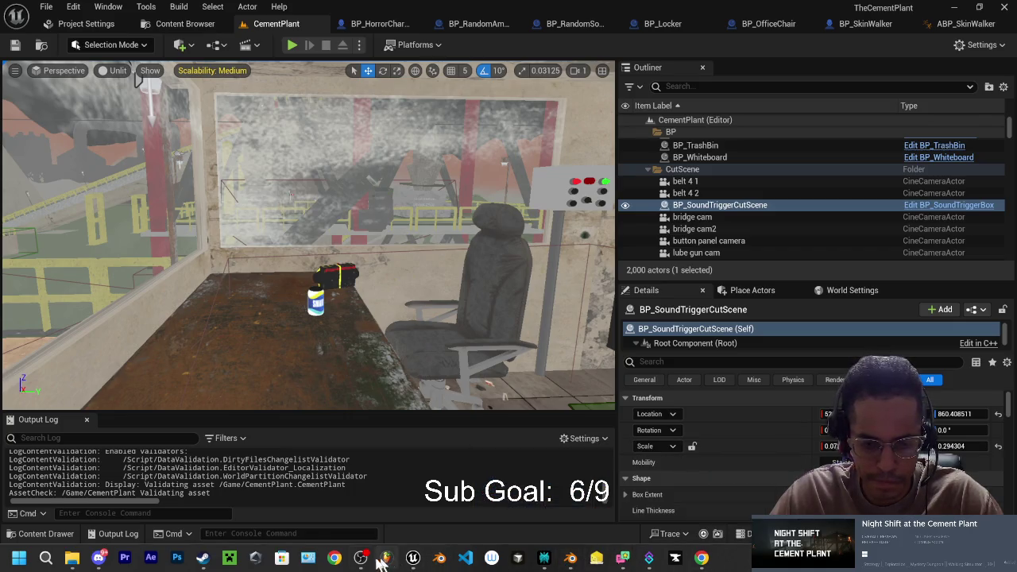
{"action": "mouse_move", "coordinate": [370, 563]}
{"action": "key", "text": "p"}
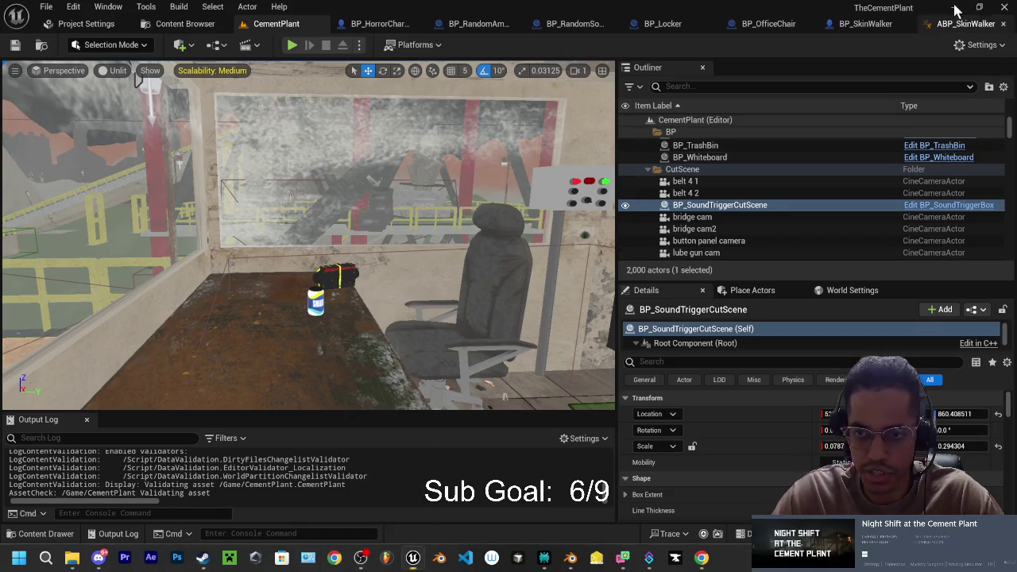
{"action": "left_click", "coordinate": [685, 549]}
Step: Check the pose at frame 31, then rotate Spine3, Spine2 and Spine1 to tilt the torso
{"action": "right_click", "coordinate": [642, 227]}
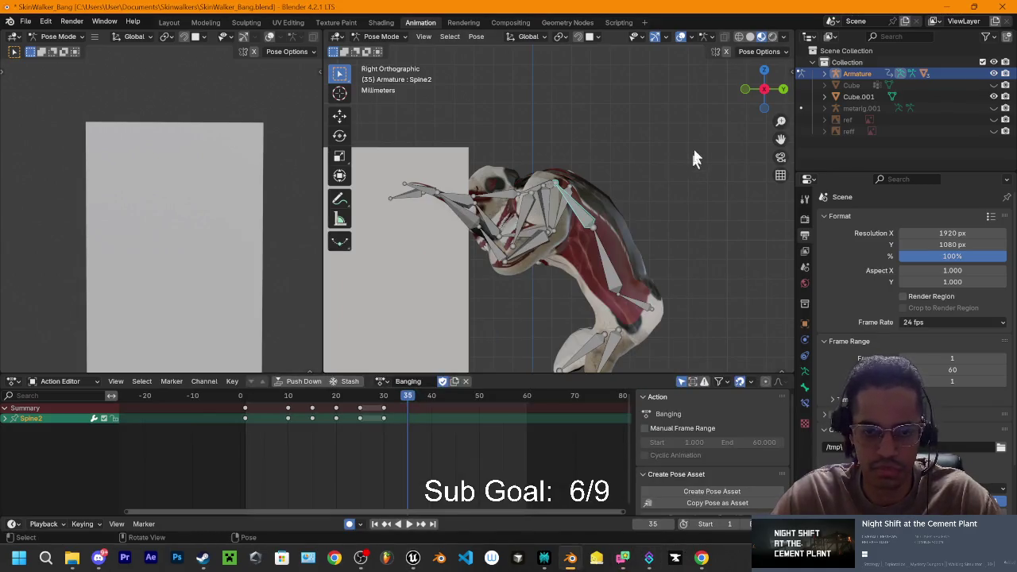
{"action": "mouse_move", "coordinate": [681, 207]}
{"action": "left_mouse_down"}
{"action": "mouse_move", "coordinate": [591, 209]}
{"action": "mouse_move", "coordinate": [695, 218]}
{"action": "mouse_move", "coordinate": [656, 221]}
{"action": "mouse_move", "coordinate": [666, 203]}
{"action": "mouse_move", "coordinate": [604, 241]}
{"action": "mouse_move", "coordinate": [580, 274]}
{"action": "left_mouse_up"}
{"action": "mouse_move", "coordinate": [409, 400]}
{"action": "left_mouse_down"}
{"action": "mouse_move", "coordinate": [379, 402]}
{"action": "mouse_move", "coordinate": [406, 400]}
{"action": "left_mouse_up"}
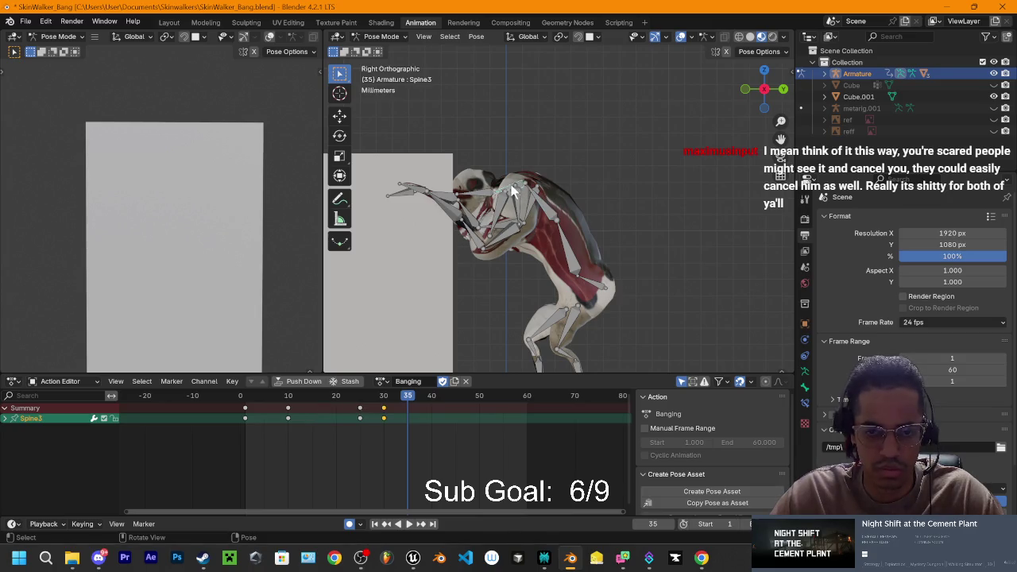
{"action": "key", "text": "r"}
{"action": "left_click", "coordinate": [612, 254]}
{"action": "left_click", "coordinate": [549, 211]}
{"action": "key", "text": "r"}
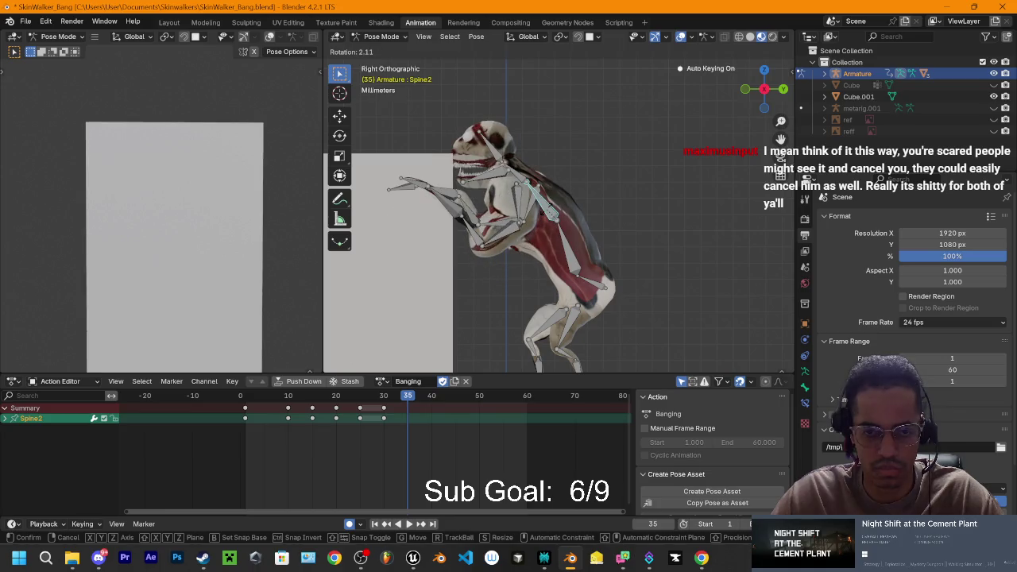
{"action": "left_click", "coordinate": [560, 234]}
{"action": "left_click", "coordinate": [577, 261]}
{"action": "key", "text": "r"}
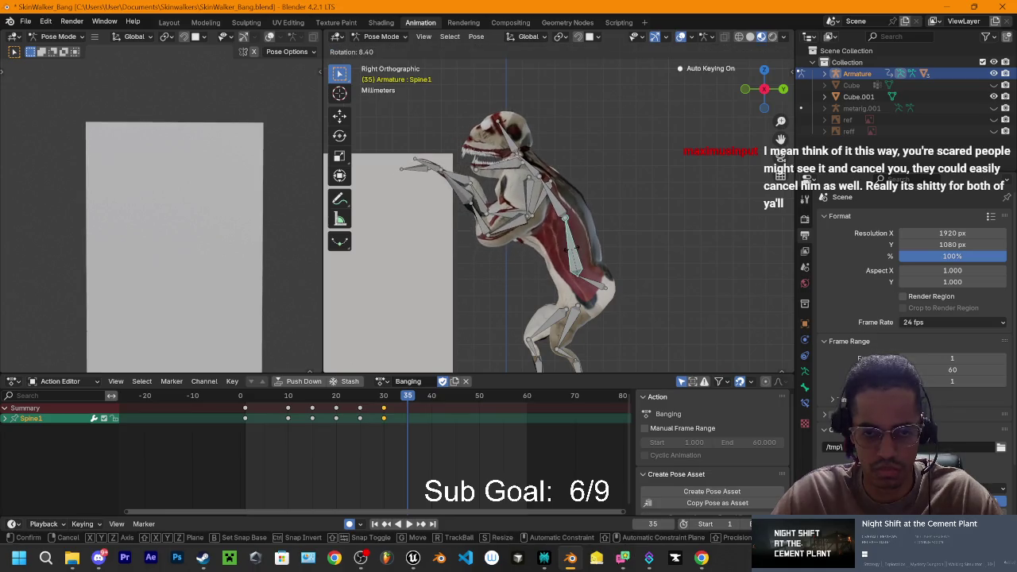
{"action": "left_click", "coordinate": [556, 217]}
Step: Refine the Spine2 and Spine1 rotations to rear the torso upright, keyed at frame 35
{"action": "left_click", "coordinate": [554, 221]}
{"action": "key", "text": "r"}
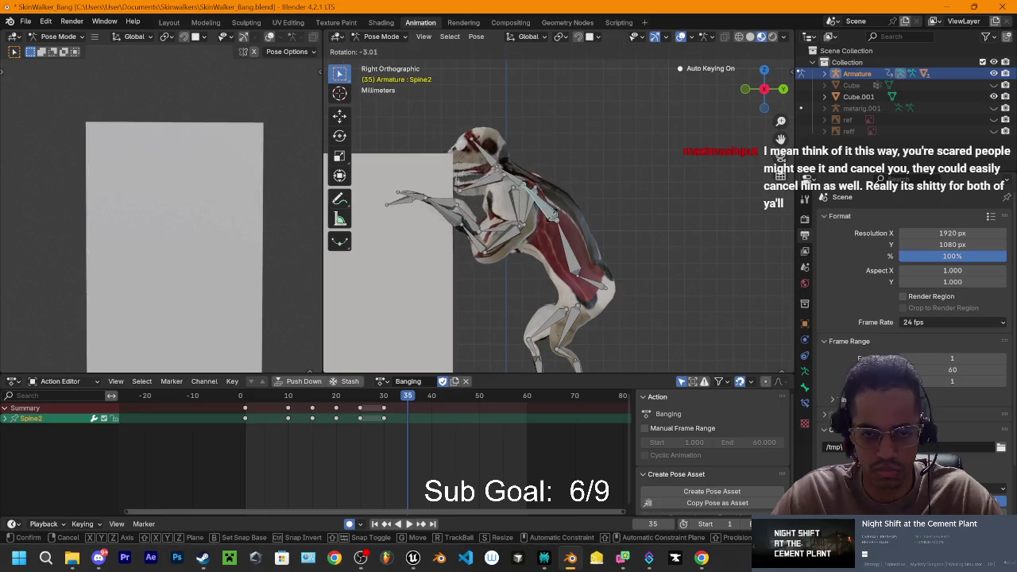
{"action": "left_click", "coordinate": [554, 221]}
{"action": "left_click", "coordinate": [574, 256]}
{"action": "key", "text": "r"}
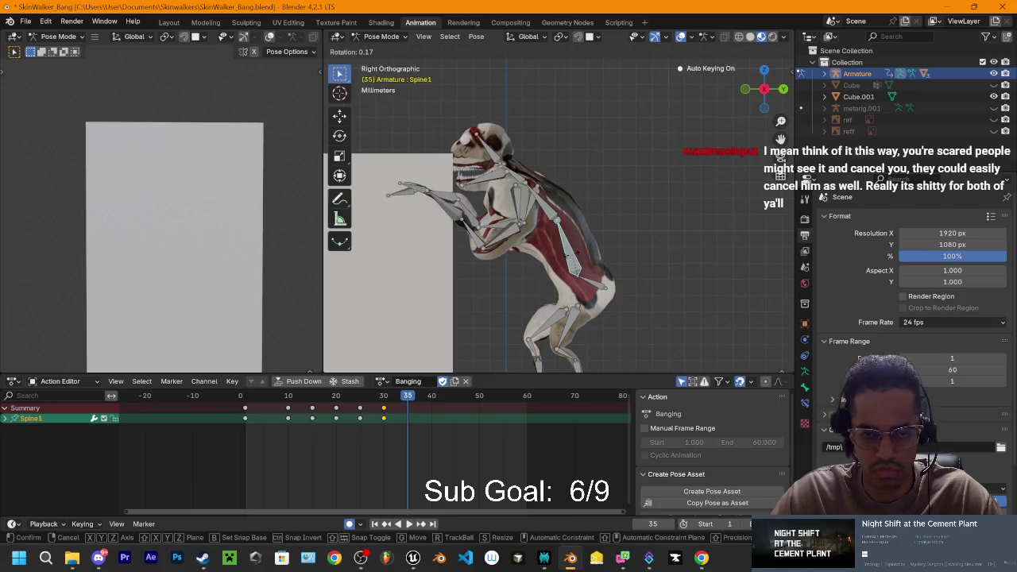
{"action": "left_click", "coordinate": [575, 253]}
{"action": "left_click", "coordinate": [570, 215]}
{"action": "key", "text": "r"}
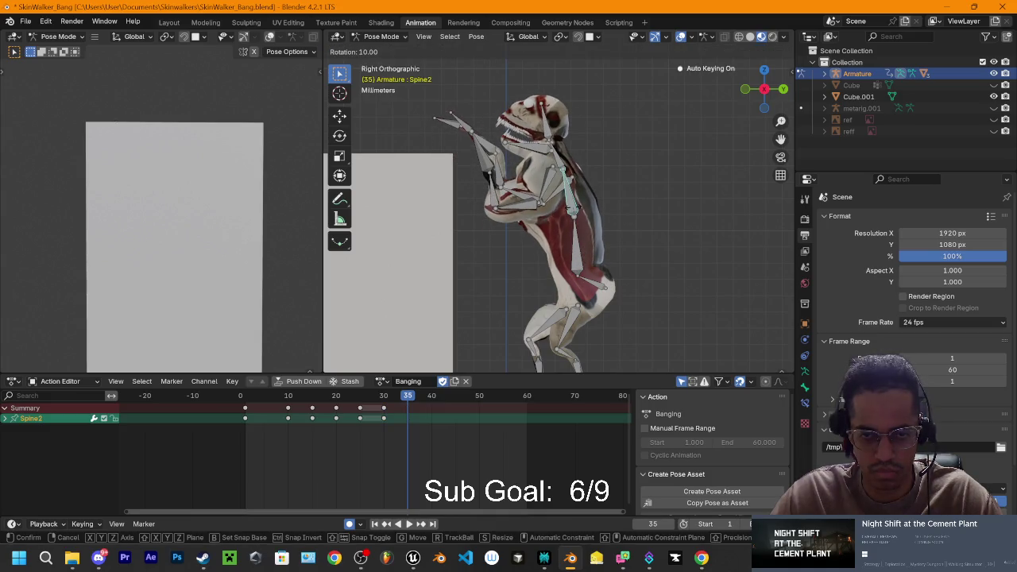
{"action": "left_click", "coordinate": [576, 215]}
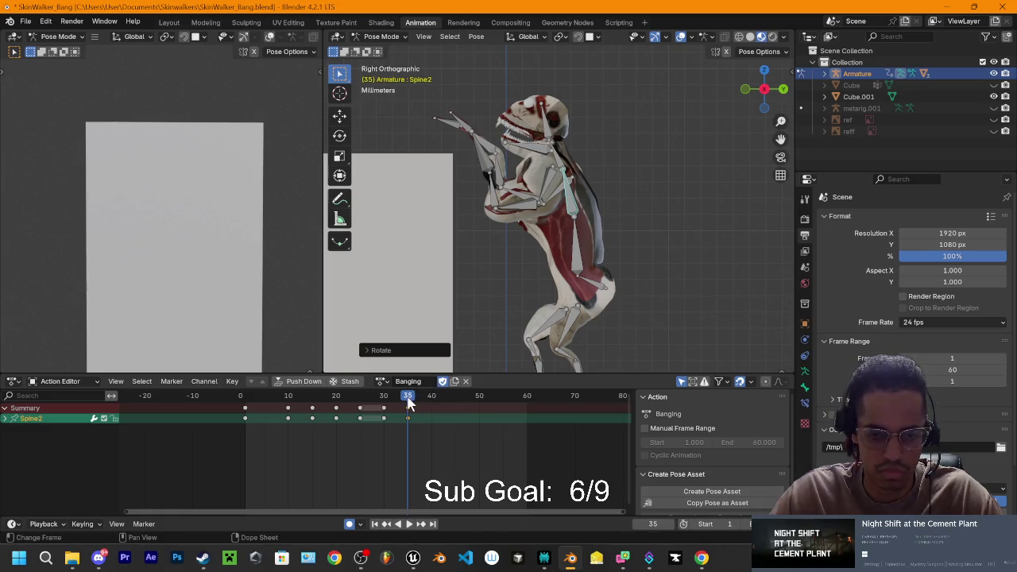
Step: Rotate and move both shoulder bones at frame 35, swinging the arms toward the wall, then compare with frame 30
{"action": "mouse_move", "coordinate": [408, 404]}
{"action": "left_mouse_down"}
{"action": "mouse_move", "coordinate": [388, 410]}
{"action": "mouse_move", "coordinate": [410, 408]}
{"action": "left_mouse_up"}
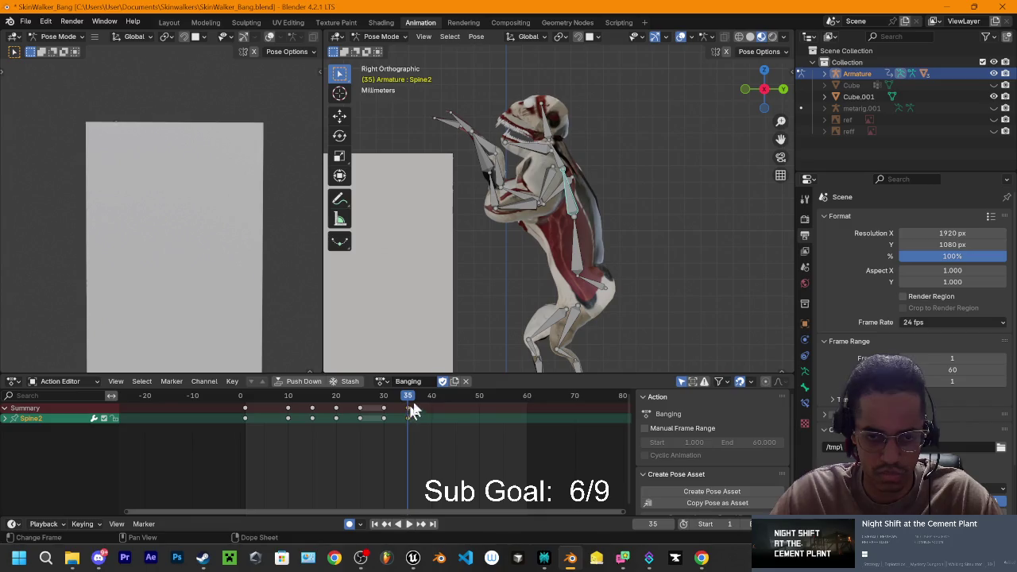
{"action": "left_click", "coordinate": [554, 179]}
{"action": "mouse_move", "coordinate": [554, 179]}
{"action": "left_mouse_down"}
{"action": "mouse_move", "coordinate": [491, 216]}
{"action": "mouse_move", "coordinate": [604, 216]}
{"action": "left_mouse_up"}
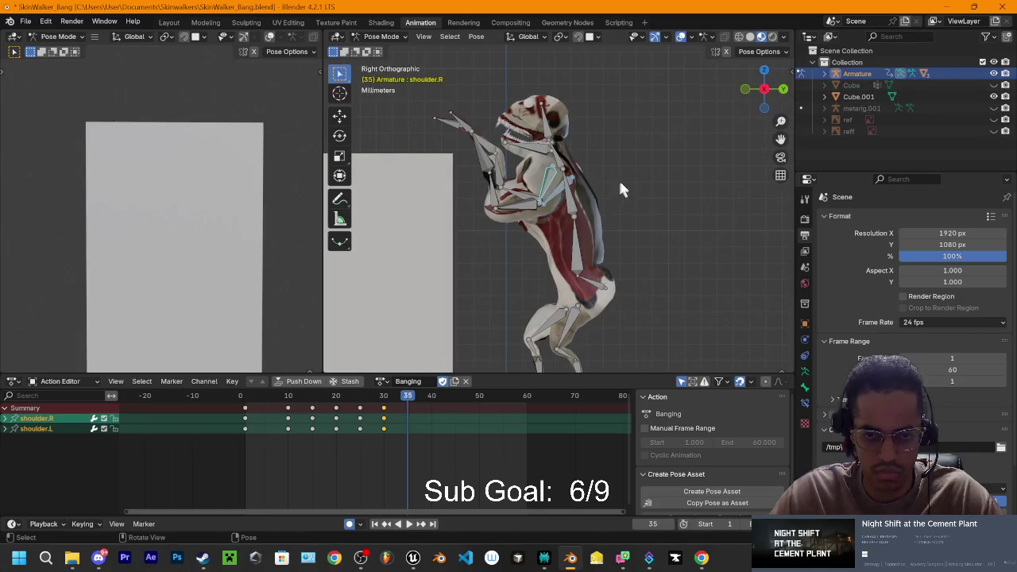
{"action": "key", "text": "r"}
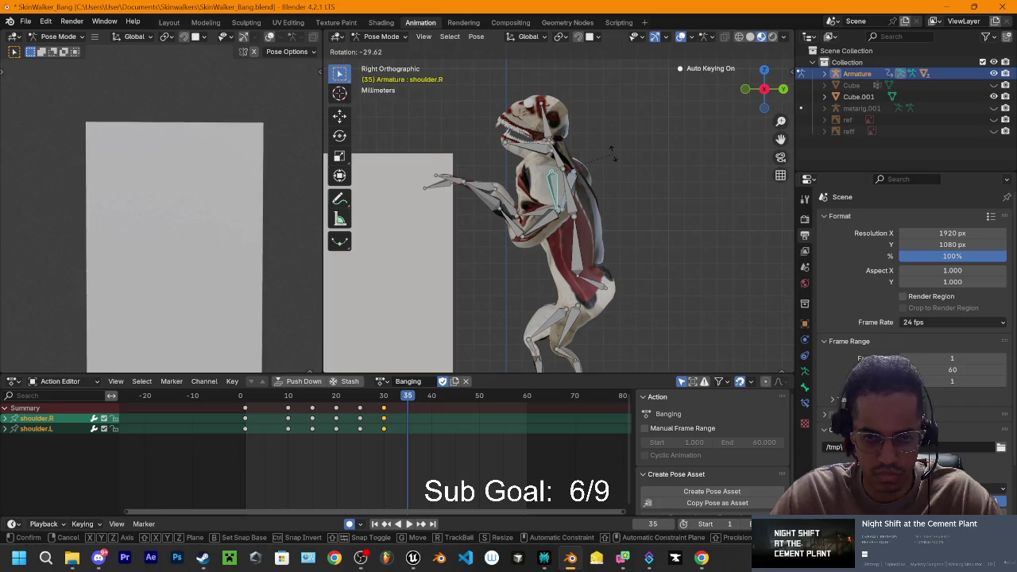
{"action": "left_click", "coordinate": [613, 153]}
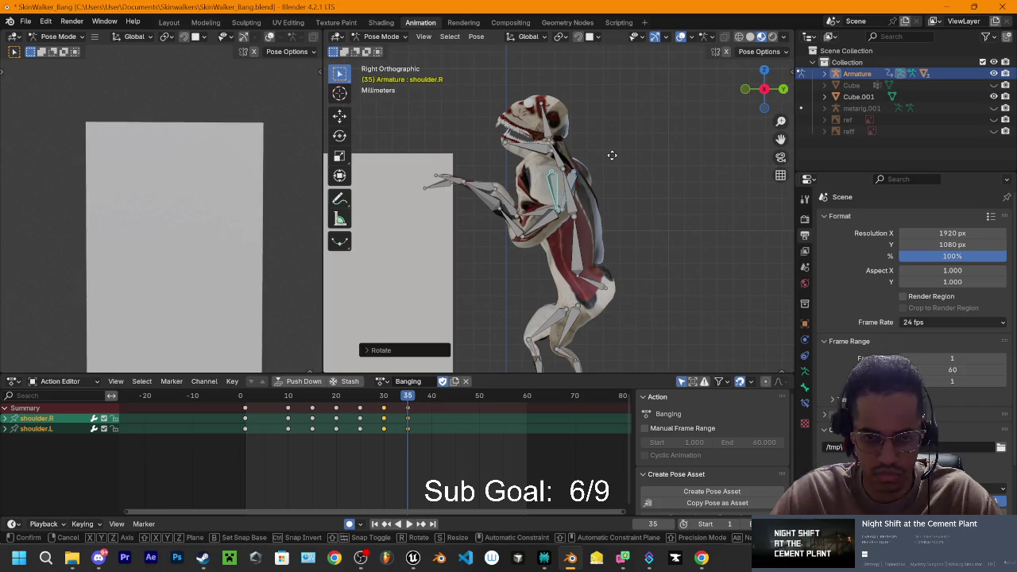
{"action": "key", "text": "g"}
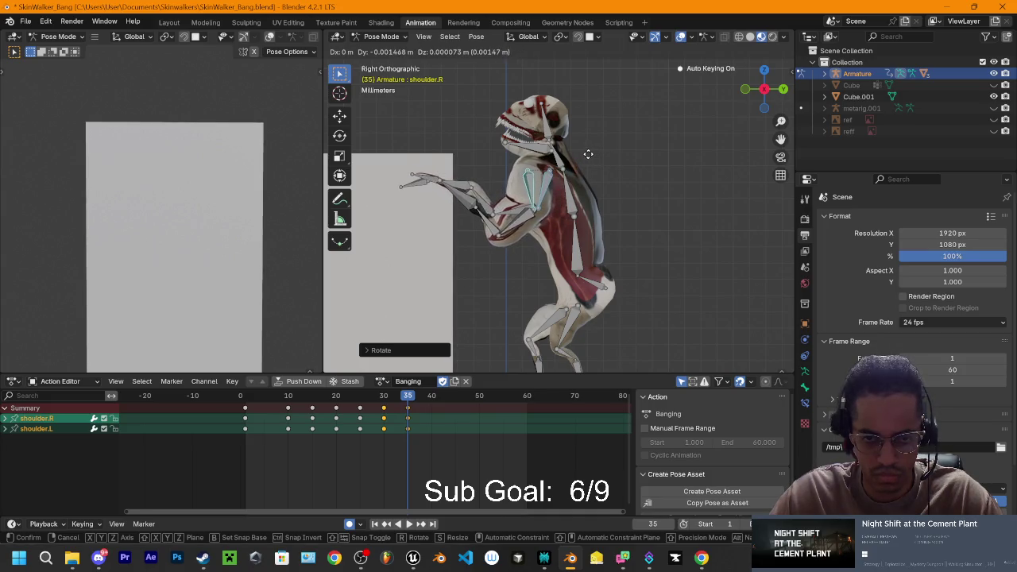
{"action": "left_click", "coordinate": [532, 244]}
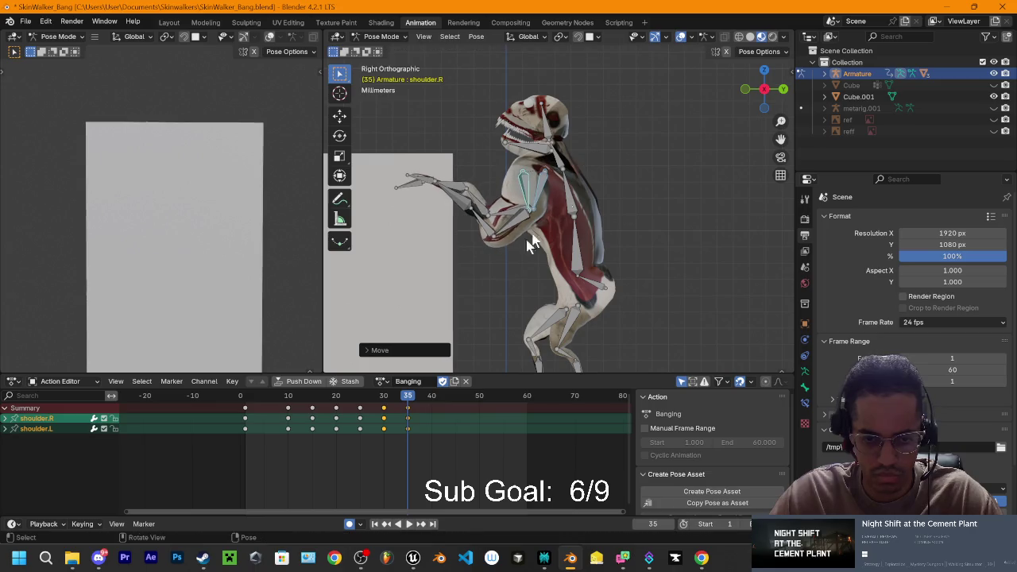
{"action": "left_click", "coordinate": [385, 397]}
{"action": "left_click", "coordinate": [408, 398]}
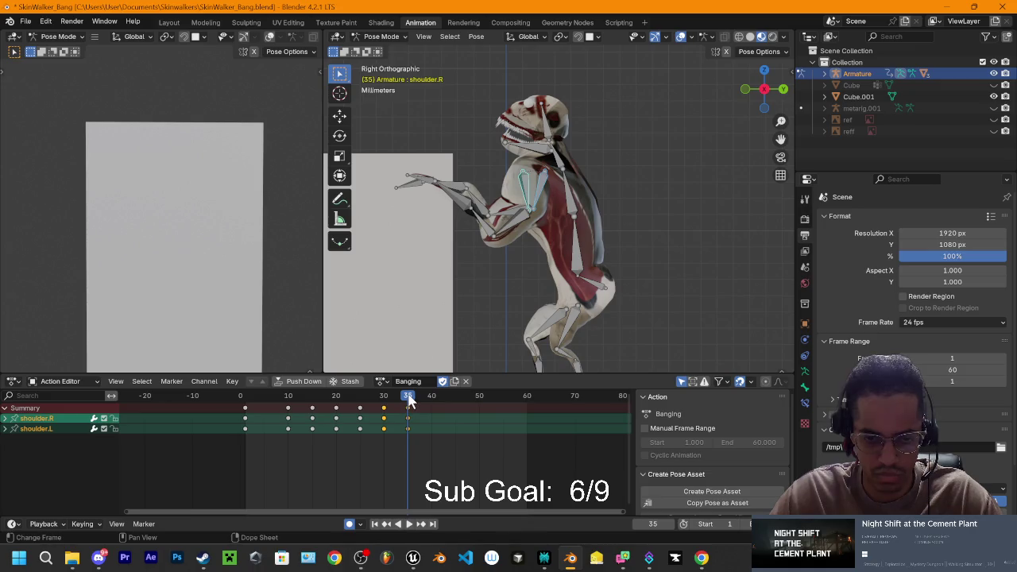
{"action": "key", "text": "a"}
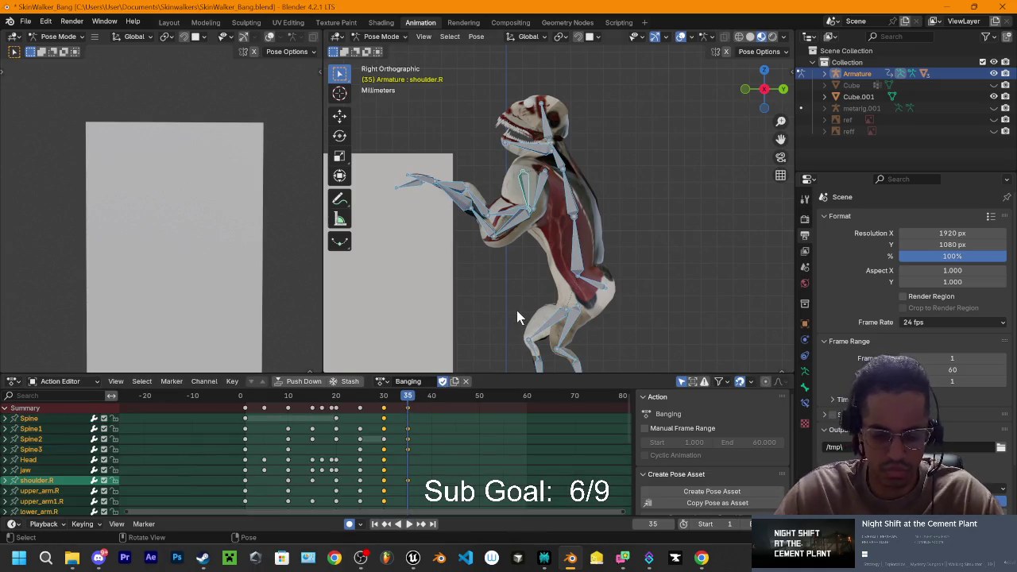
{"action": "key", "text": "space"}
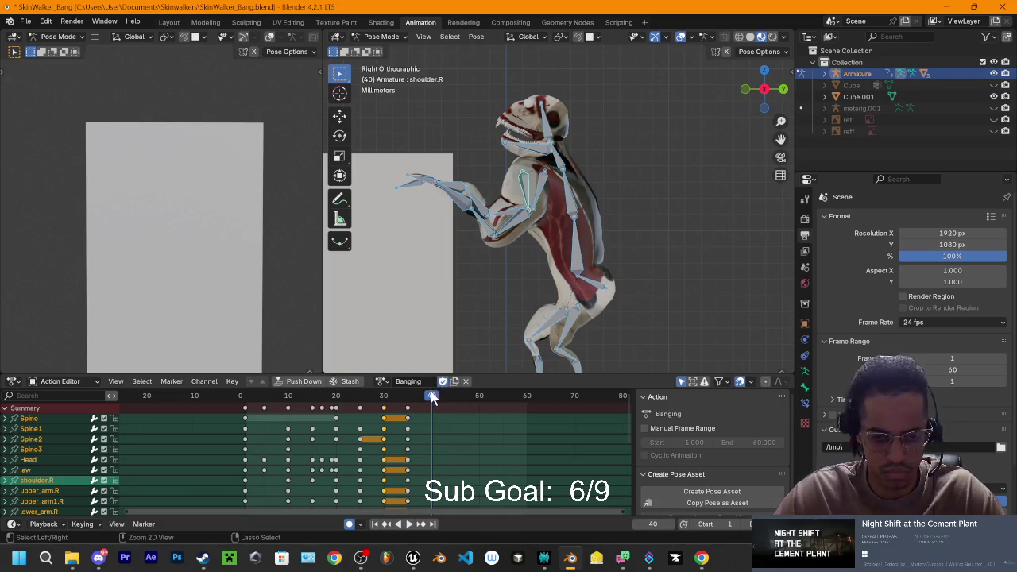
{"action": "left_click", "coordinate": [359, 397]}
{"action": "key", "text": "space"}
{"action": "mouse_move", "coordinate": [381, 397]}
{"action": "left_mouse_down"}
{"action": "mouse_move", "coordinate": [427, 408]}
{"action": "mouse_move", "coordinate": [377, 409]}
{"action": "mouse_move", "coordinate": [418, 414]}
{"action": "mouse_move", "coordinate": [430, 427]}
{"action": "mouse_move", "coordinate": [376, 415]}
{"action": "mouse_move", "coordinate": [408, 418]}
{"action": "left_mouse_up"}
{"action": "left_click", "coordinate": [534, 159]}
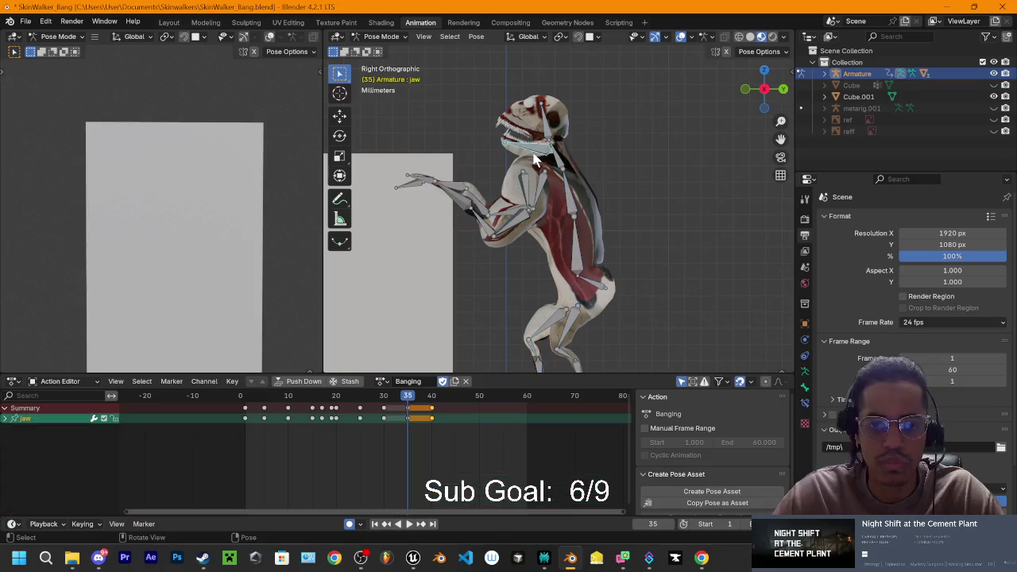
{"action": "key", "text": "r"}
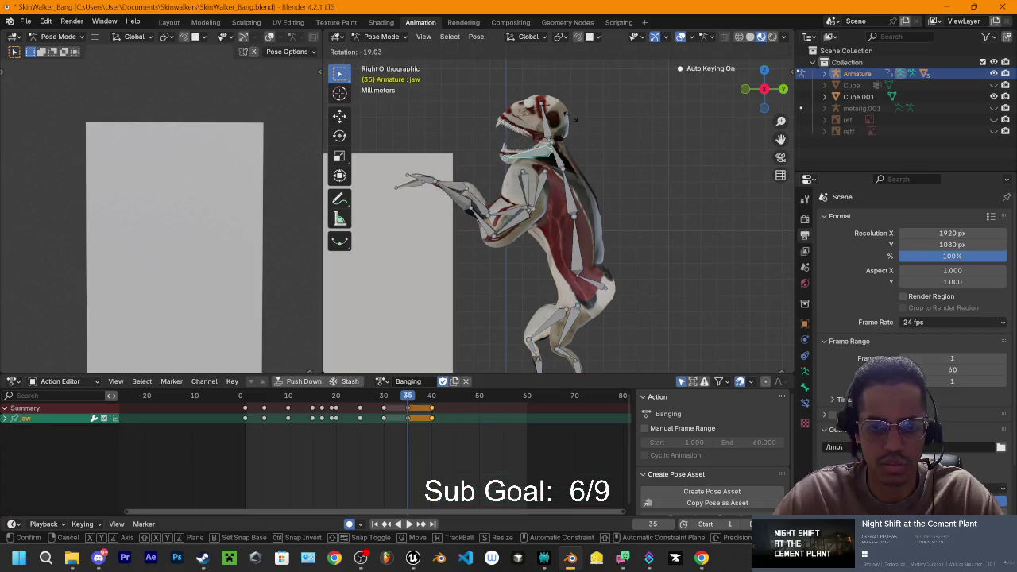
{"action": "key", "text": "Escape"}
{"action": "mouse_move", "coordinate": [575, 113]}
{"action": "left_mouse_down"}
{"action": "mouse_move", "coordinate": [611, 153]}
{"action": "mouse_move", "coordinate": [662, 151]}
{"action": "left_mouse_up"}
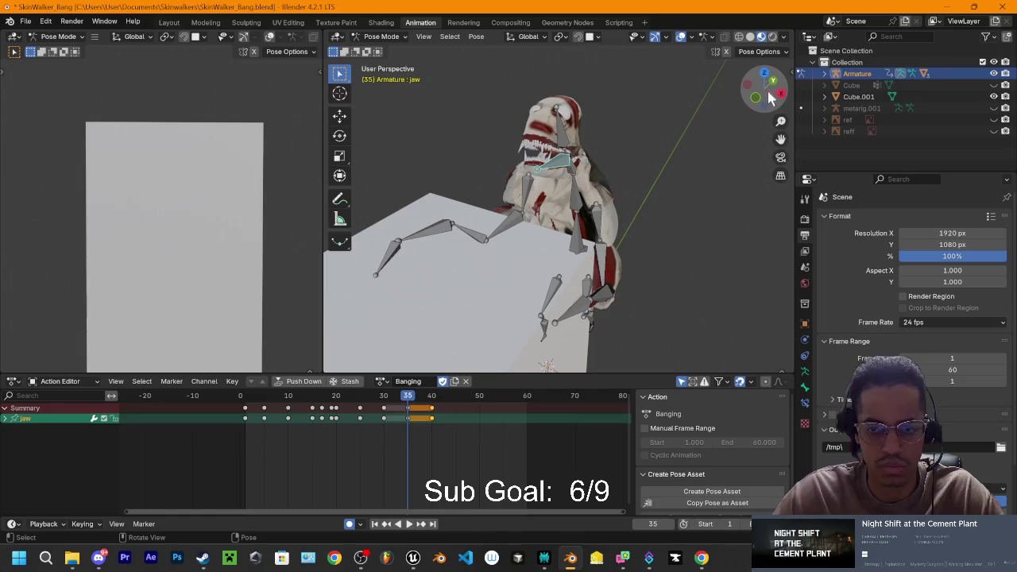
{"action": "left_click", "coordinate": [785, 97]}
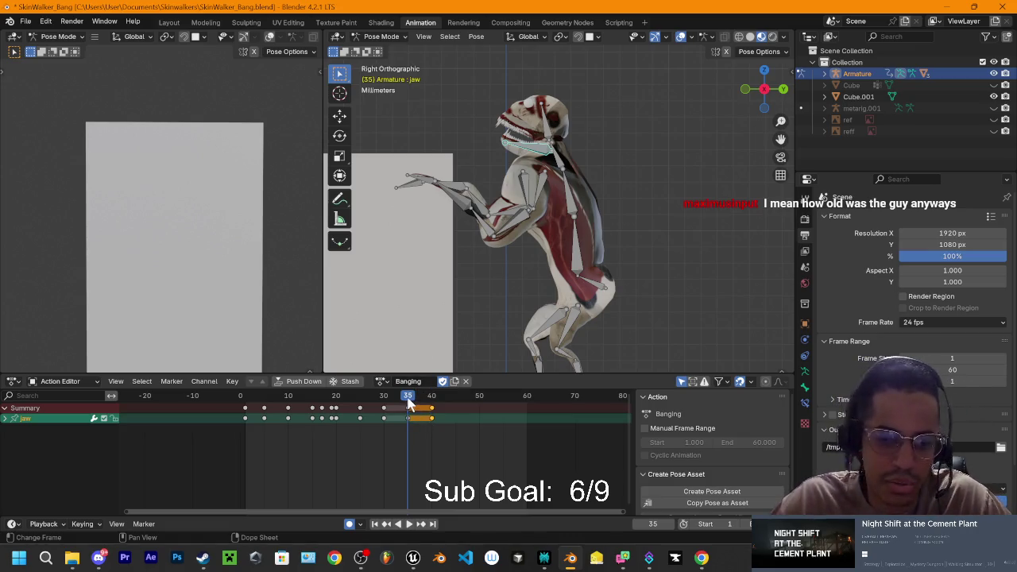
Step: Review the jaw playback, then rotate both shoulder bones, keyed at frame 40
{"action": "key", "text": "space"}
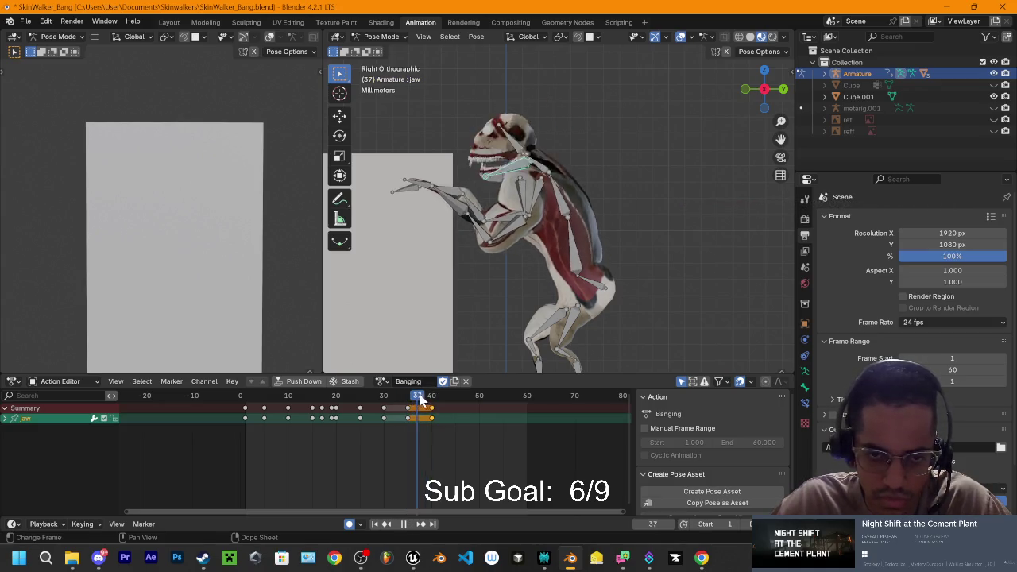
{"action": "key", "text": "space"}
{"action": "left_click", "coordinate": [523, 203], "text": "shift"}
{"action": "left_click", "coordinate": [533, 211], "text": "shift"}
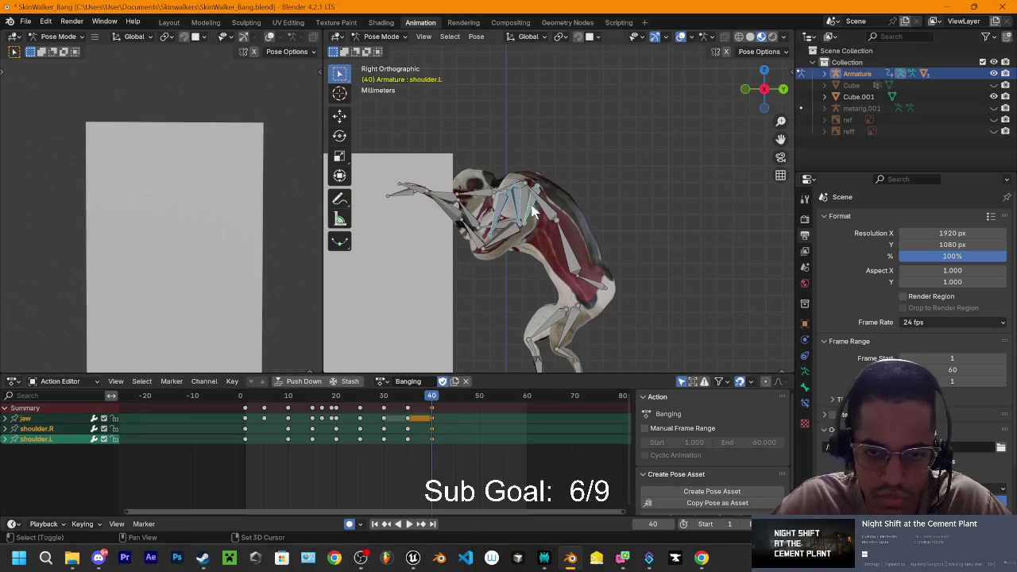
{"action": "key", "text": "r"}
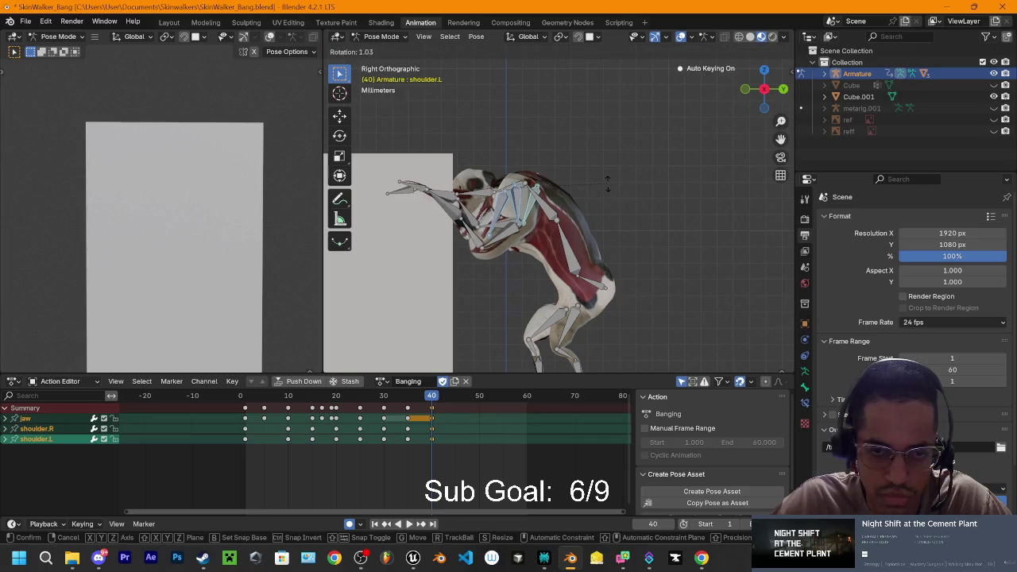
{"action": "left_click", "coordinate": [586, 220]}
Step: Play back and step through frames 34 to 37 to check the shoulder motion
{"action": "key", "text": "space"}
{"action": "left_click", "coordinate": [405, 397]}
{"action": "mouse_move", "coordinate": [405, 397]}
{"action": "left_mouse_down"}
{"action": "mouse_move", "coordinate": [430, 391]}
{"action": "mouse_move", "coordinate": [413, 386]}
{"action": "mouse_move", "coordinate": [437, 388]}
{"action": "mouse_move", "coordinate": [379, 390]}
{"action": "mouse_move", "coordinate": [408, 405]}
{"action": "mouse_move", "coordinate": [454, 402]}
{"action": "mouse_move", "coordinate": [410, 399]}
{"action": "left_mouse_up"}
{"action": "key", "text": "space"}
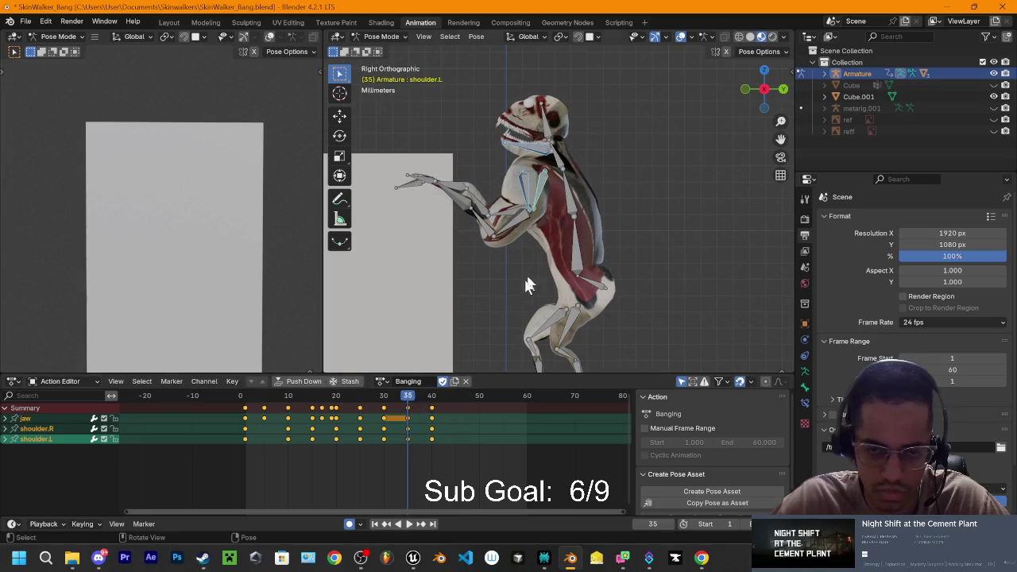
Step: Key every bone at frame 35, compare against frame 40, then select only the jaw bone
{"action": "key", "text": "a"}
{"action": "key", "text": "i"}
{"action": "left_click", "coordinate": [414, 420]}
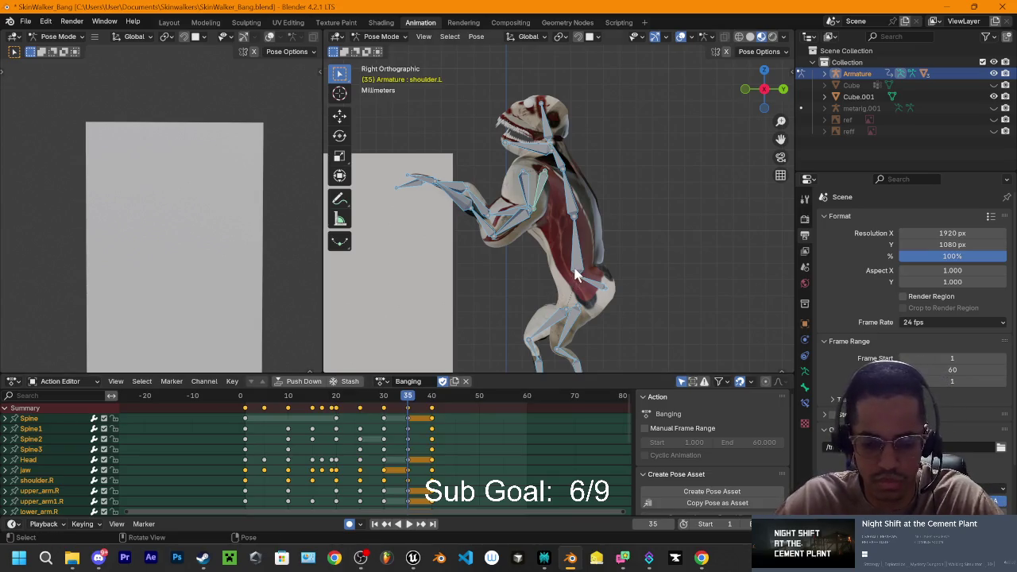
{"action": "left_click", "coordinate": [434, 399]}
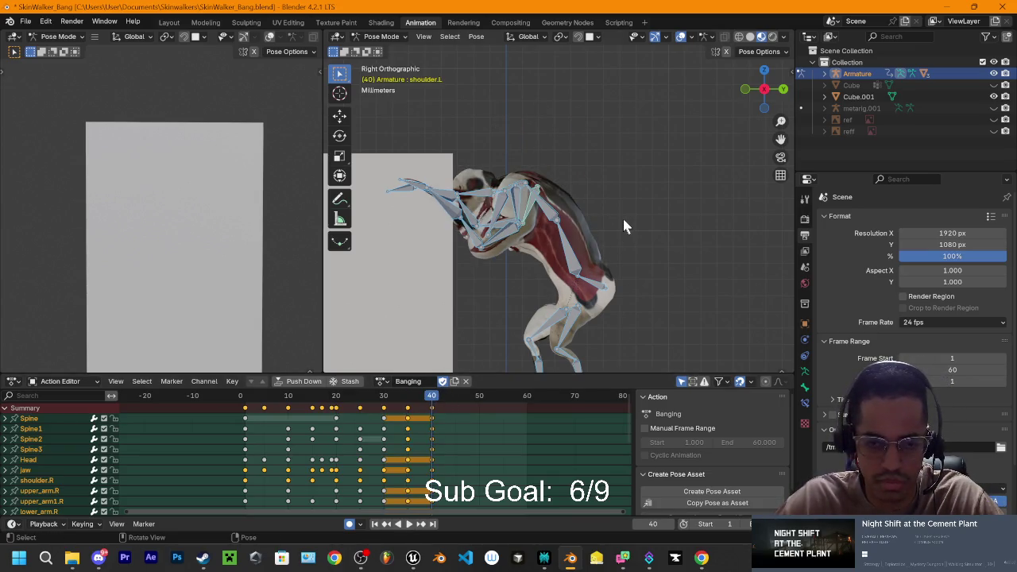
{"action": "mouse_move", "coordinate": [409, 402]}
{"action": "left_mouse_down"}
{"action": "mouse_move", "coordinate": [425, 404]}
{"action": "mouse_move", "coordinate": [407, 404]}
{"action": "left_mouse_up"}
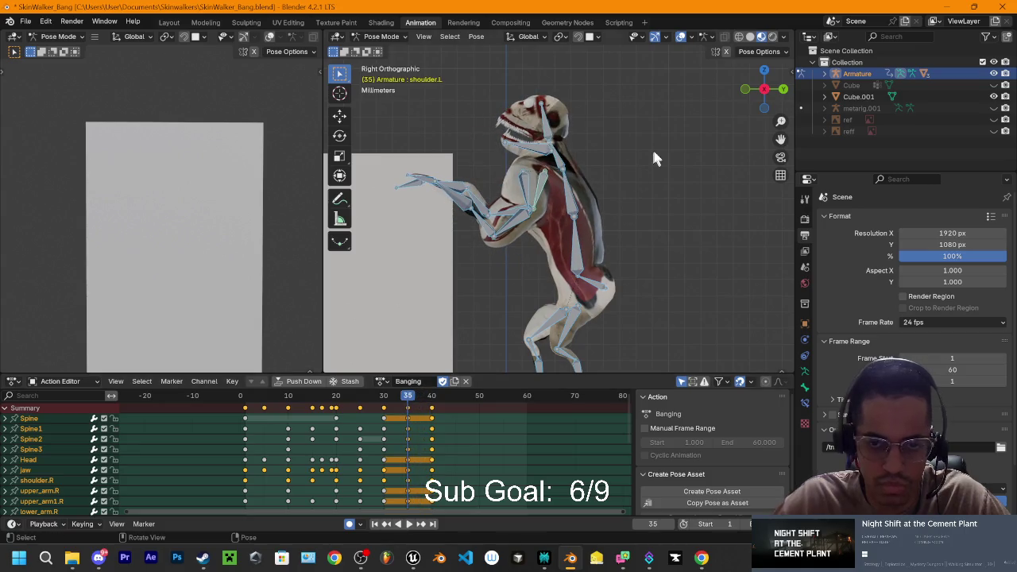
{"action": "left_click", "coordinate": [654, 151]}
{"action": "left_click", "coordinate": [541, 155]}
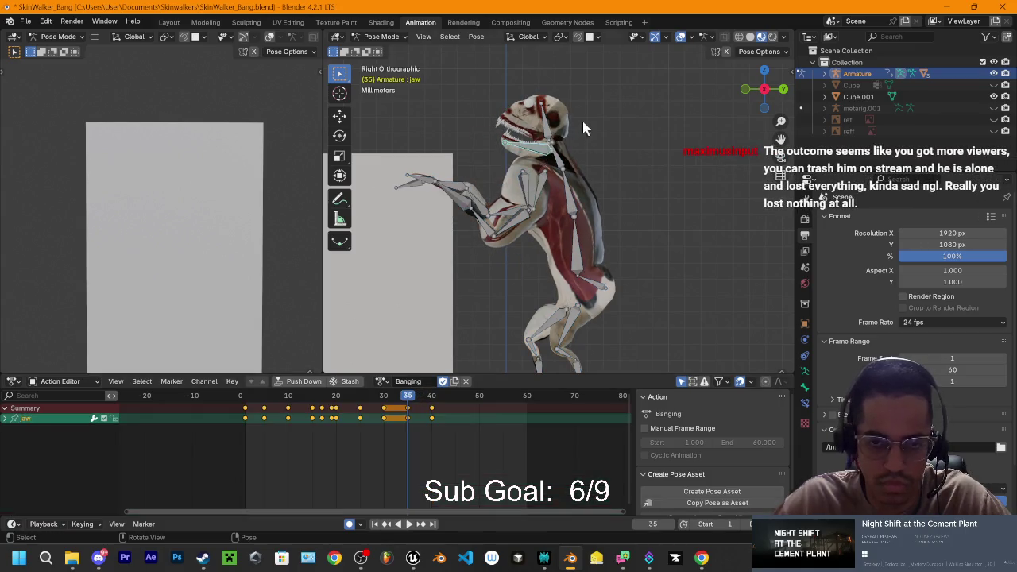
Step: Rotate the jaw to about -36° at frame 35, then orbit both viewports into perspective and play back
{"action": "key", "text": "r"}
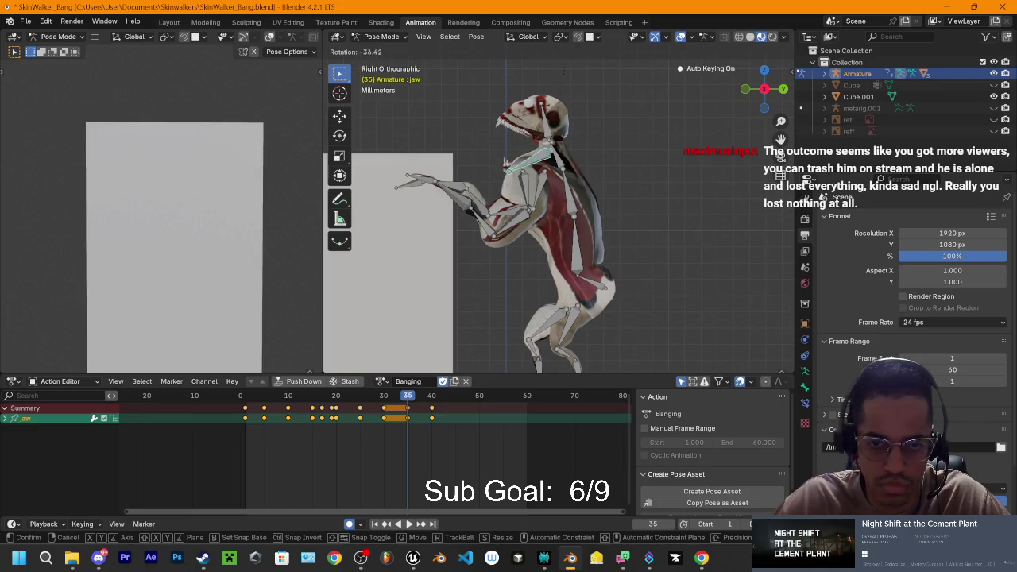
{"action": "left_click", "coordinate": [598, 290]}
{"action": "mouse_move", "coordinate": [598, 290]}
{"action": "left_mouse_down"}
{"action": "mouse_move", "coordinate": [712, 325]}
{"action": "mouse_move", "coordinate": [729, 315]}
{"action": "mouse_move", "coordinate": [672, 345]}
{"action": "mouse_move", "coordinate": [623, 327]}
{"action": "left_mouse_up"}
{"action": "left_click_drag", "start_coordinate": [405, 396], "coordinate": [398, 395]}
{"action": "mouse_move", "coordinate": [573, 263]}
{"action": "left_mouse_down"}
{"action": "mouse_move", "coordinate": [659, 253]}
{"action": "mouse_move", "coordinate": [604, 270]}
{"action": "left_mouse_up"}
{"action": "mouse_move", "coordinate": [263, 286]}
{"action": "left_mouse_down"}
{"action": "mouse_move", "coordinate": [244, 272]}
{"action": "mouse_move", "coordinate": [236, 323]}
{"action": "mouse_move", "coordinate": [220, 245]}
{"action": "mouse_move", "coordinate": [266, 245]}
{"action": "left_mouse_up"}
{"action": "key", "text": "space"}
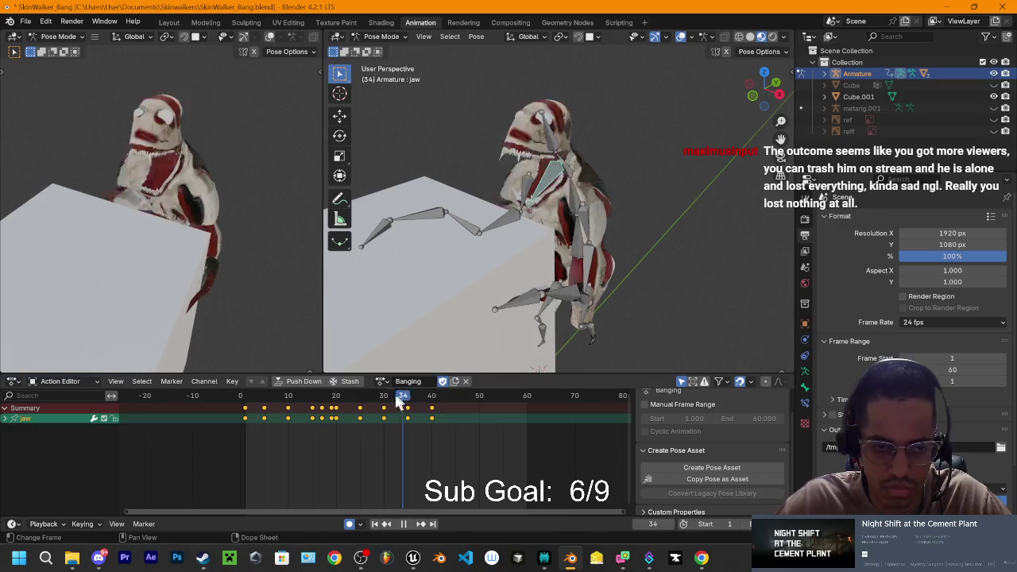
{"action": "left_click", "coordinate": [408, 401]}
{"action": "mouse_move", "coordinate": [409, 407]}
{"action": "left_mouse_down"}
{"action": "mouse_move", "coordinate": [429, 407]}
{"action": "mouse_move", "coordinate": [386, 408]}
{"action": "mouse_move", "coordinate": [395, 409]}
{"action": "left_mouse_up"}
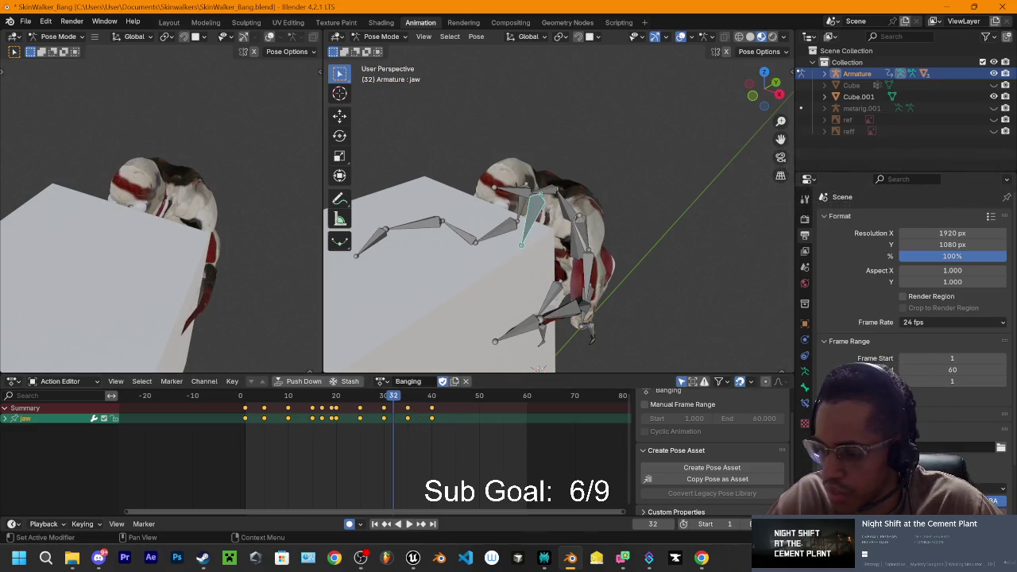
{"action": "key", "text": "alt+Tab"}
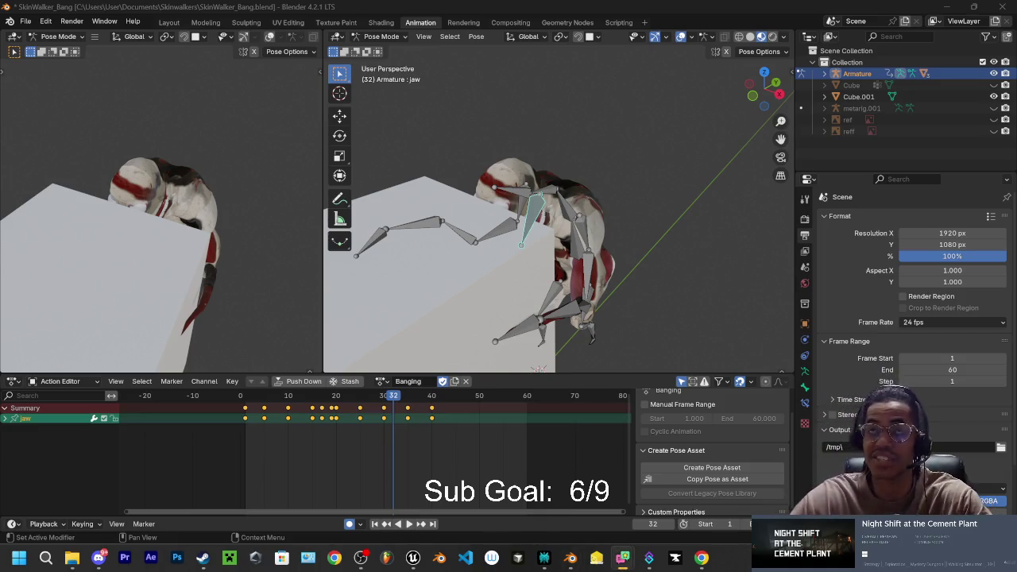